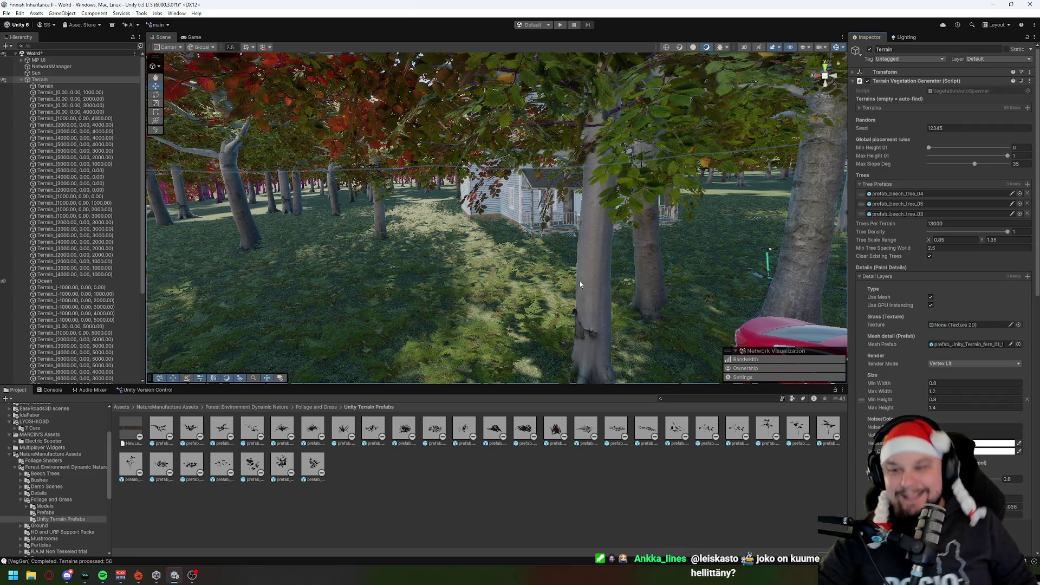
Fly through the generated beech forest, then bring the Asset Store spruce results forward.
mouse_move(579, 283)
left_mouse_down()
mouse_move(533, 302)
mouse_move(536, 203)
mouse_move(552, 301)
mouse_move(636, 239)
mouse_move(503, 257)
left_mouse_up()
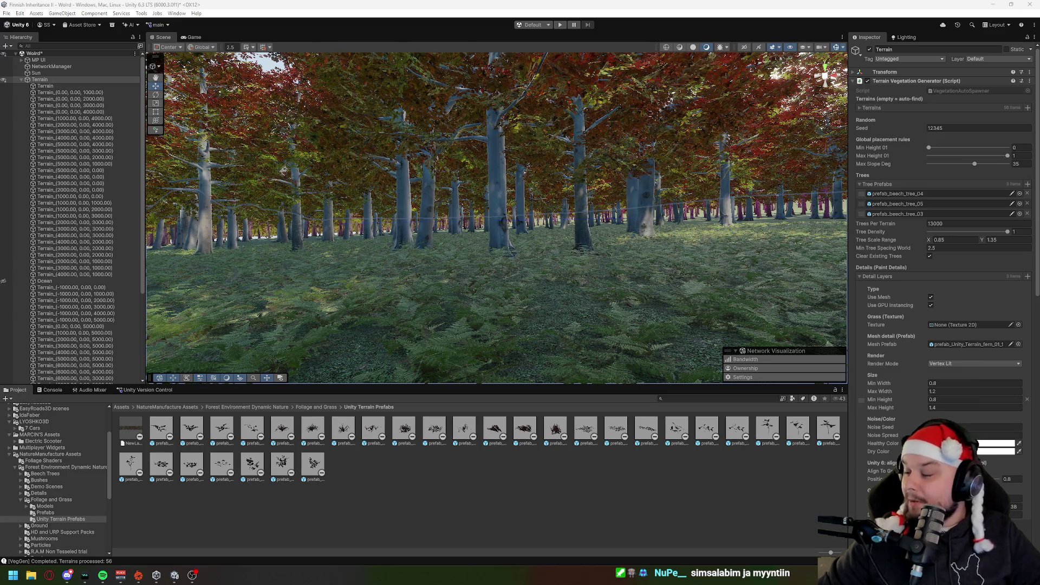
key("super+d")
key("super+d")
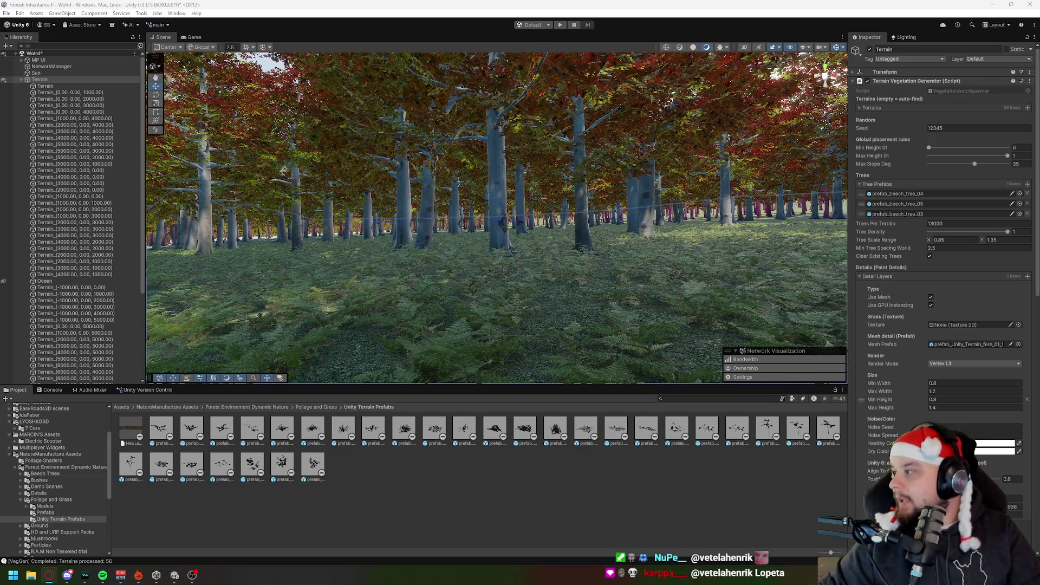
key("alt+Tab")
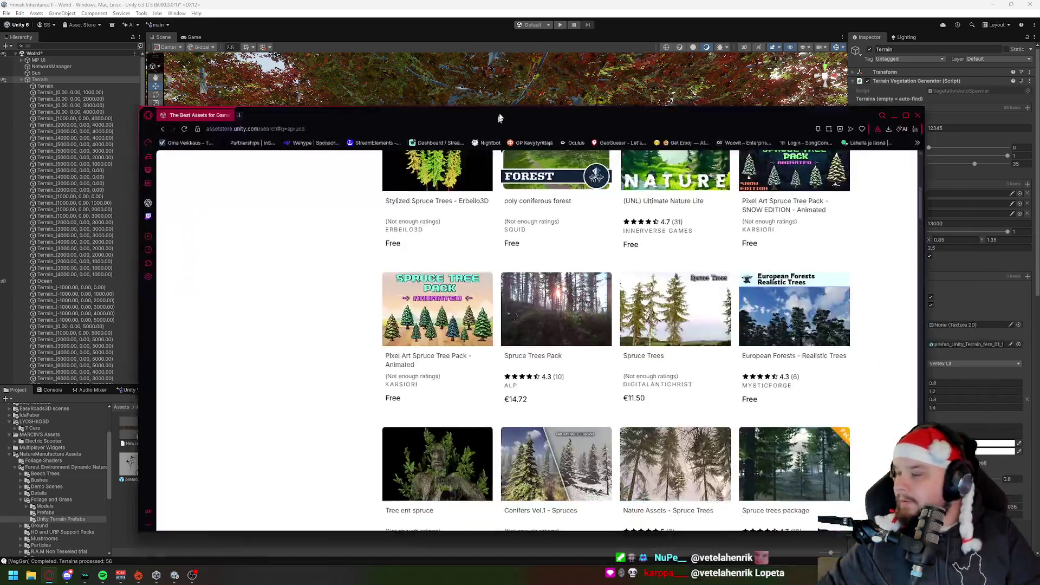
Maximize the browser and scroll down the spruce search results.
left_click_drag(498, 123, 525, 106)
double_click(526, 106)
scroll(311, 274, "down", 1)
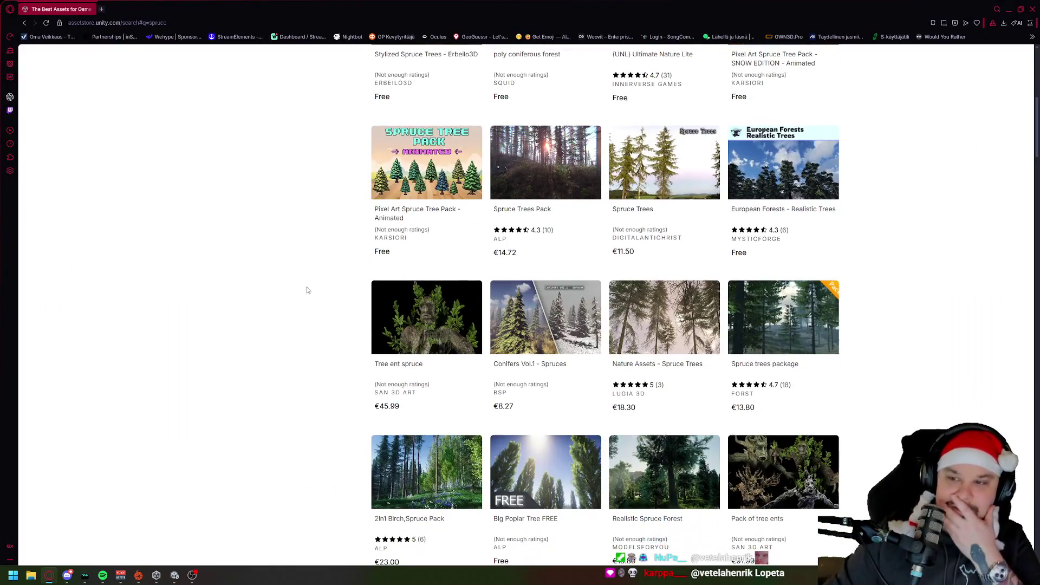
scroll(320, 296, "down", 1)
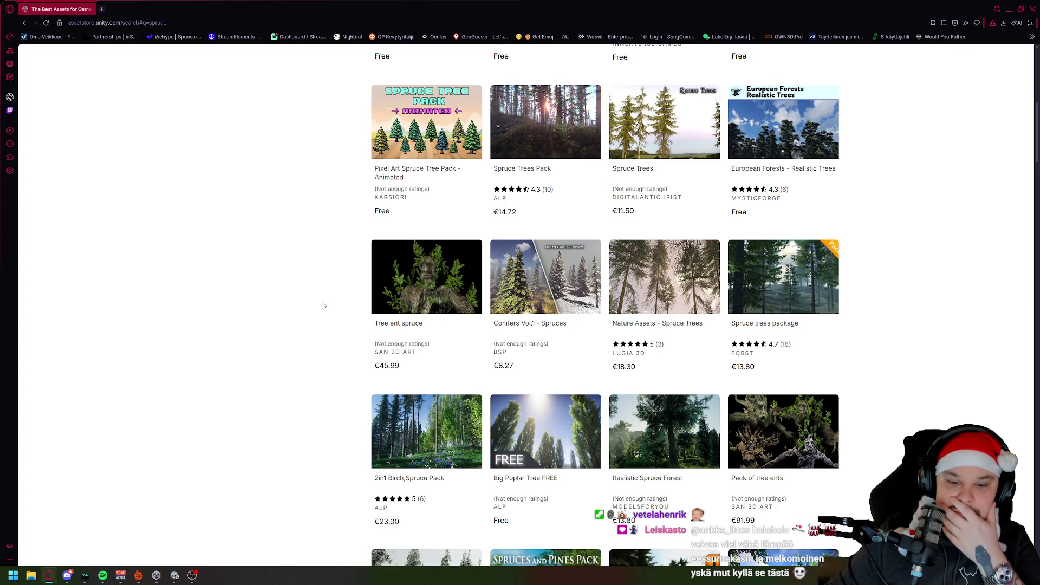
Open Nature Assets - Spruce Trees in a new tab and view gallery images 5 to 8.
middle_click(677, 274)
left_click(136, 9)
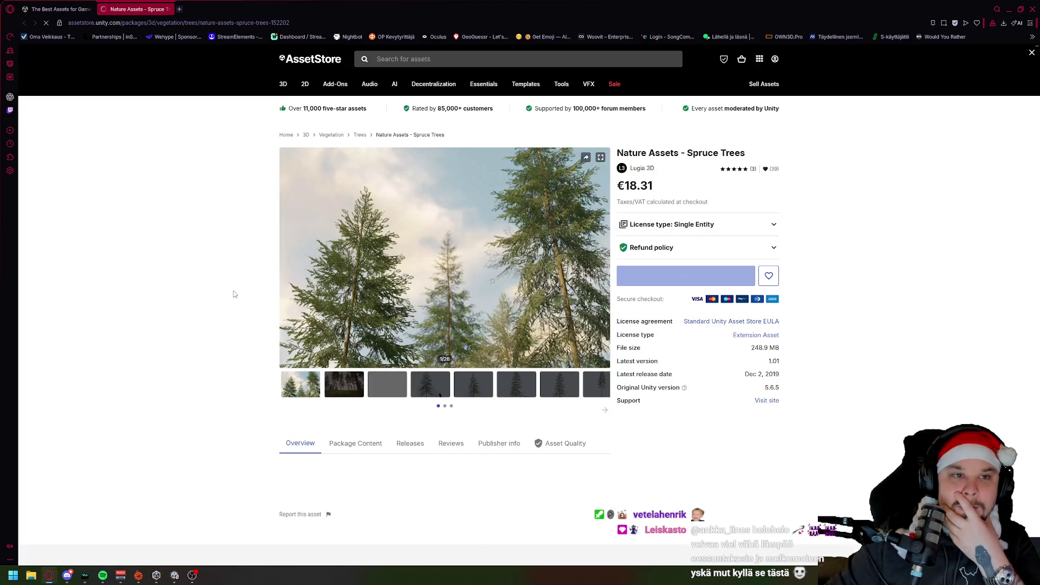
scroll(233, 292, "down", 2)
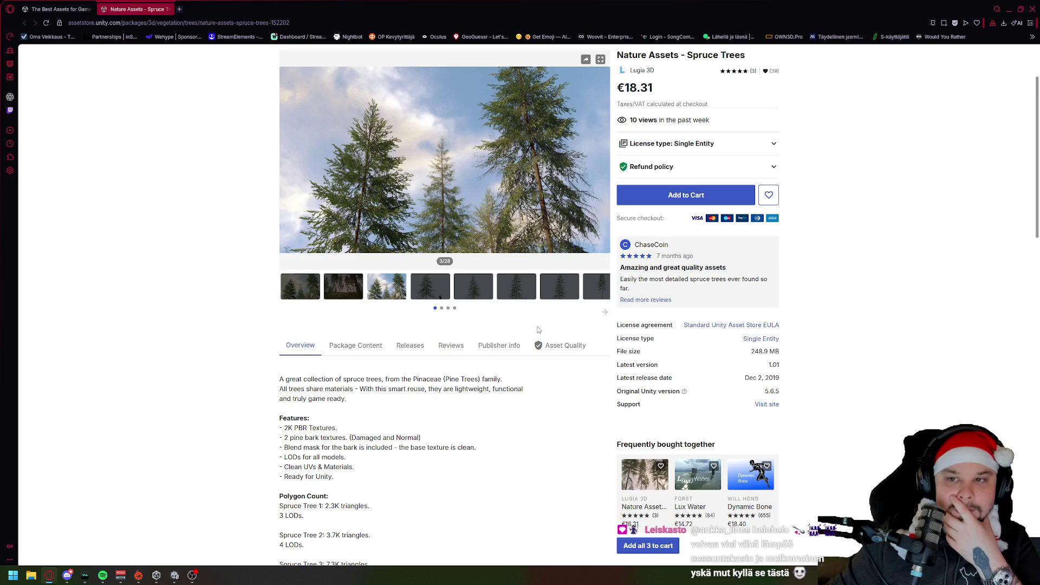
scroll(504, 347, "up", 2)
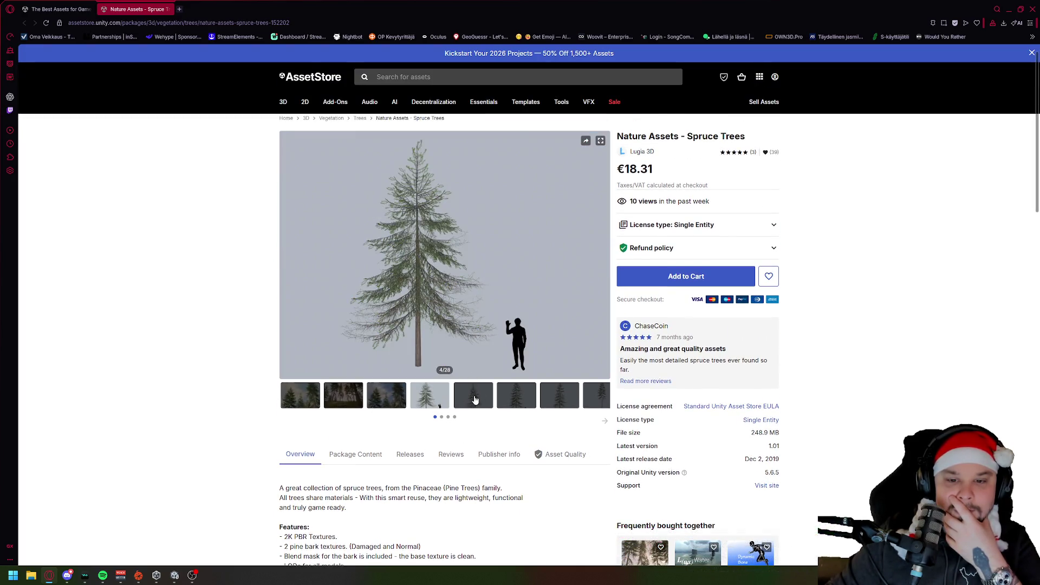
left_click(482, 394)
left_click(517, 401)
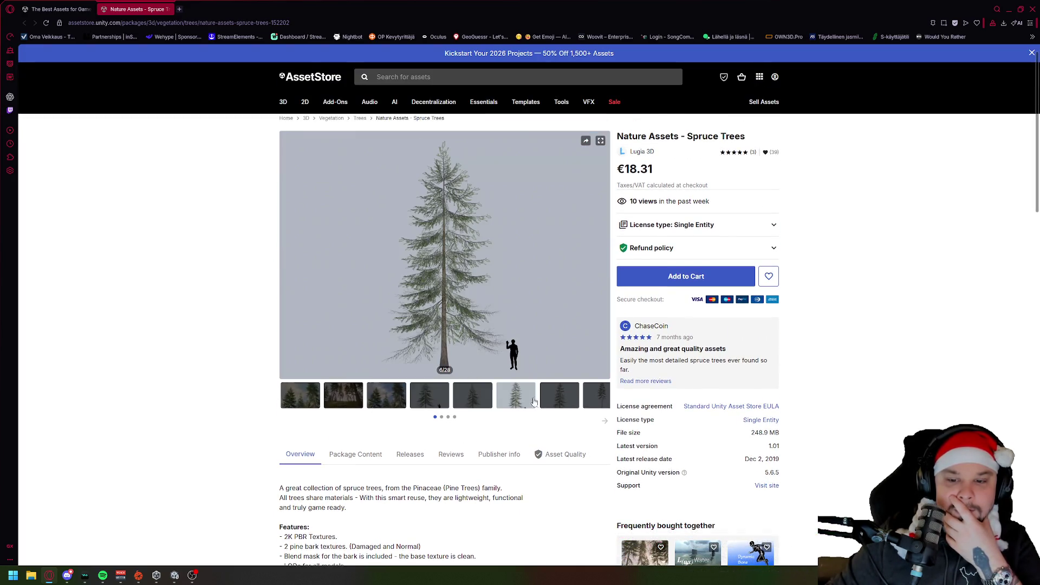
left_click(569, 404)
left_click(602, 403)
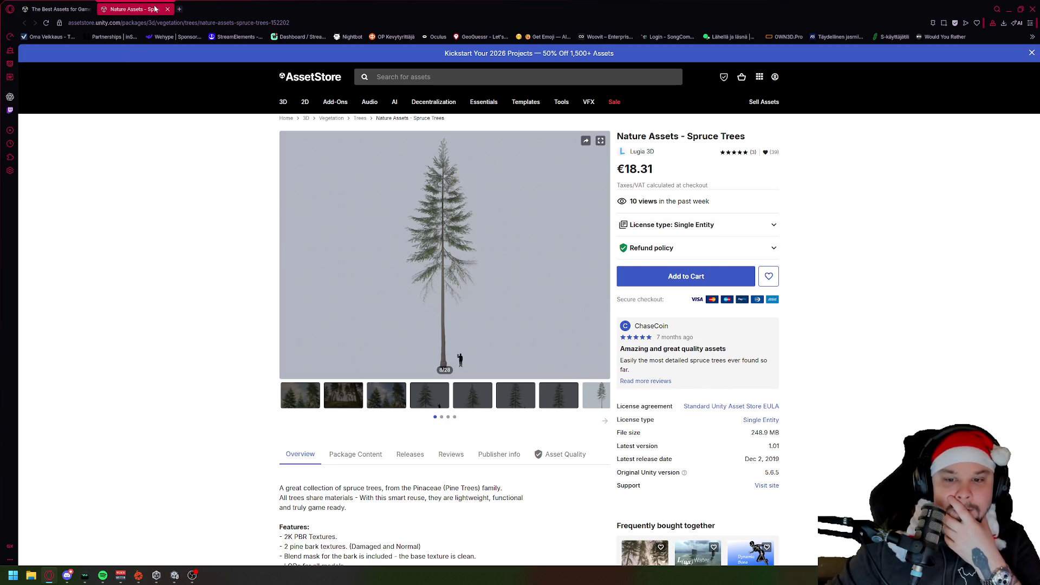
Close the Spruce Trees product tab and scroll the search results back up.
left_click(167, 9)
scroll(181, 217, "down", 3)
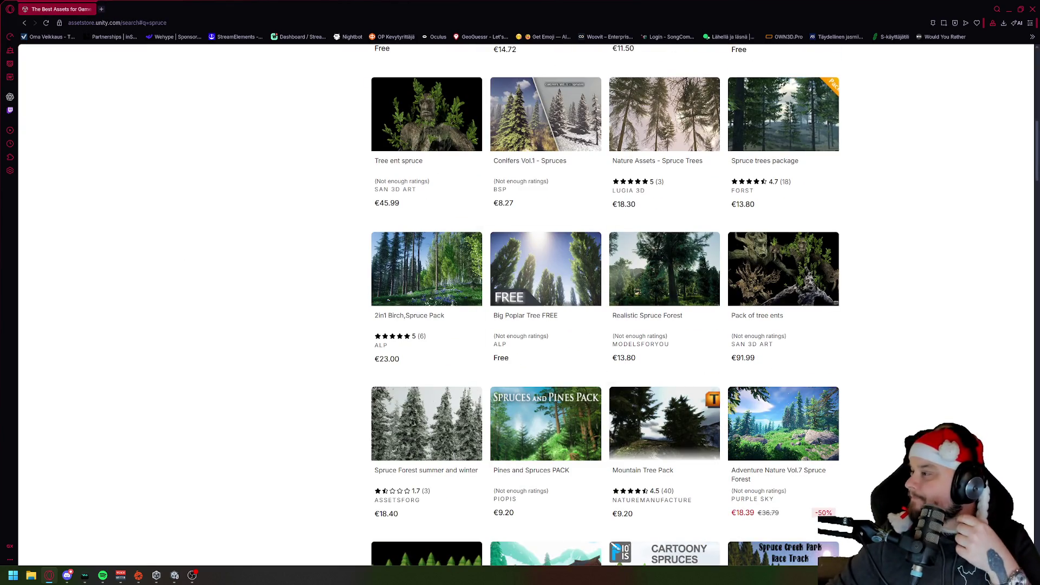
scroll(249, 218, "down", 1)
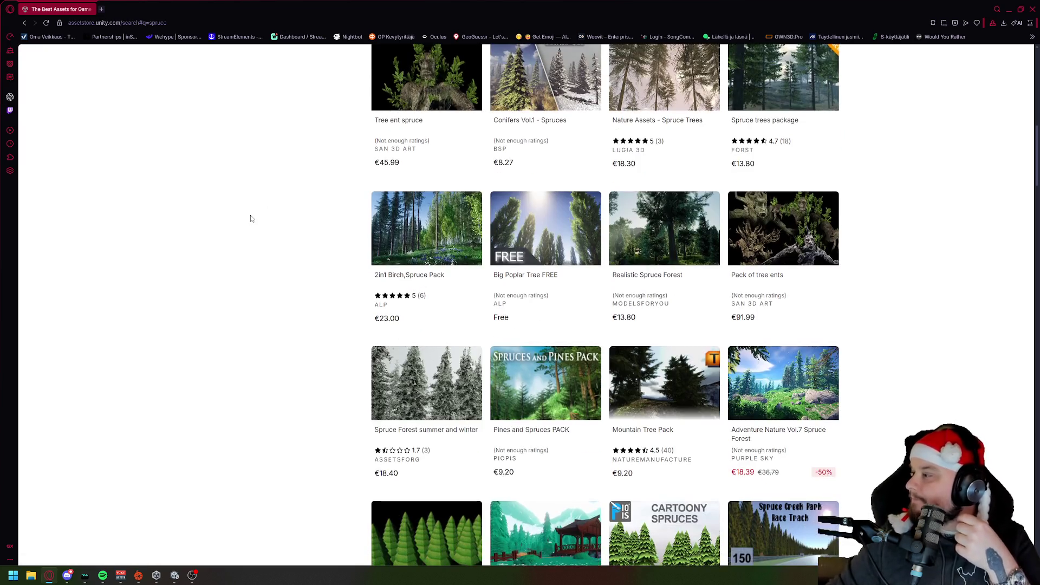
scroll(251, 218, "down", 1)
scroll(251, 215, "down", 1)
scroll(251, 216, "up", 7)
scroll(252, 218, "up", 4)
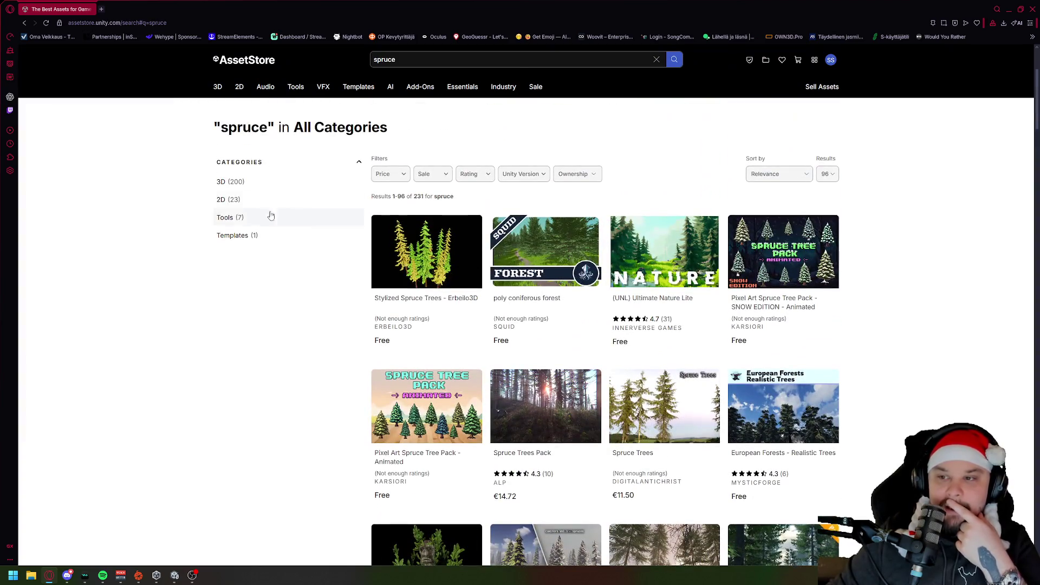
Sort the spruce search results by Popularity.
left_click(792, 174)
left_click(778, 198)
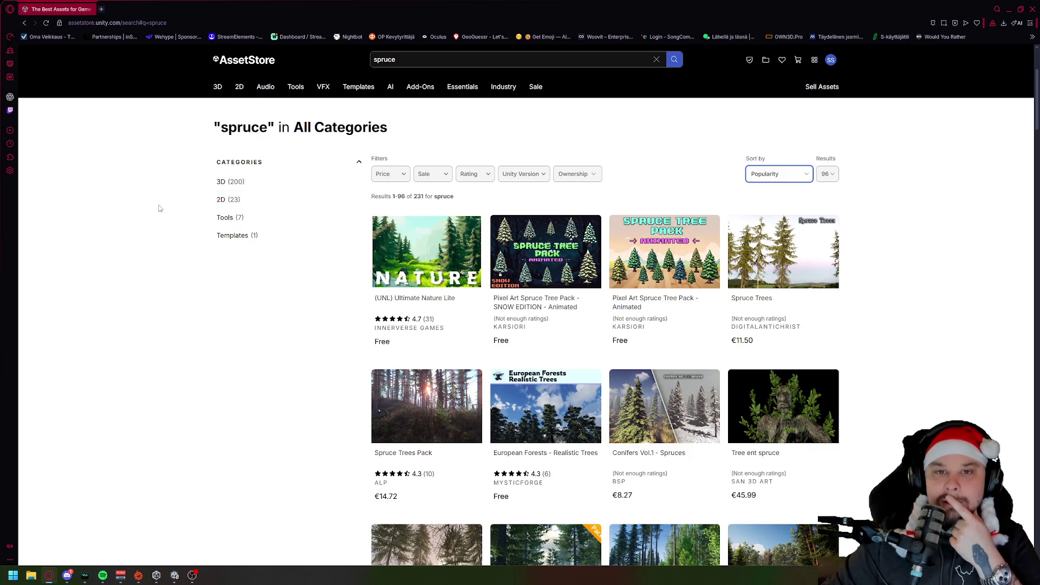
left_click(143, 186)
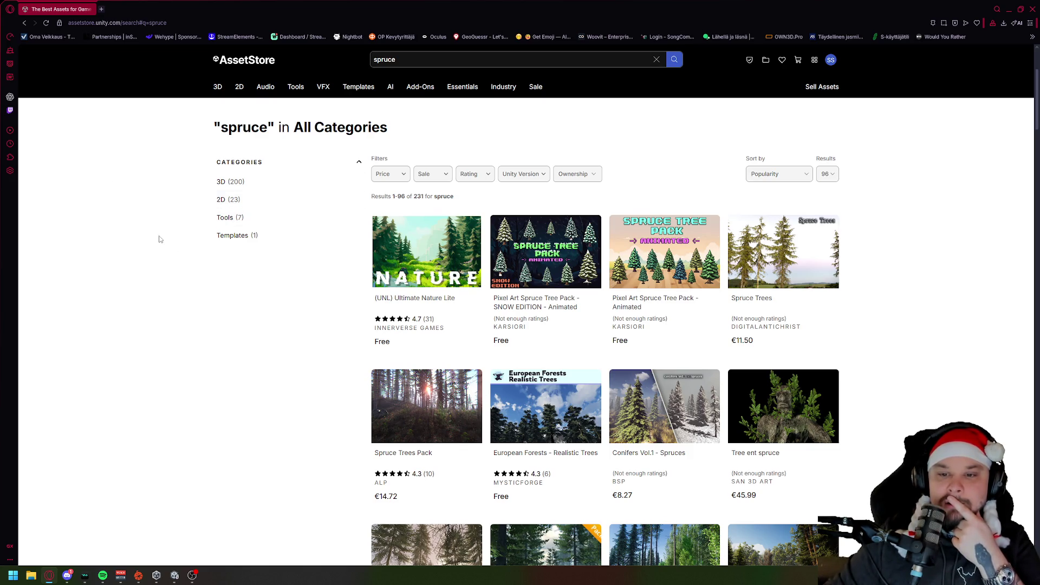
scroll(161, 238, "down", 2)
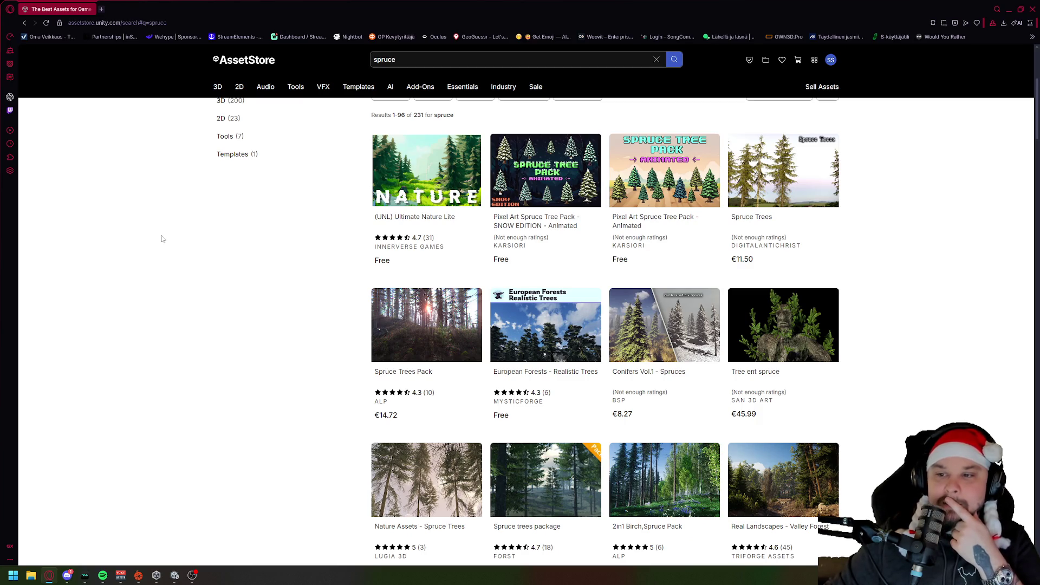
View the Spruce Trees product page's gallery images 5 to 7, then close it.
left_click(652, 221)
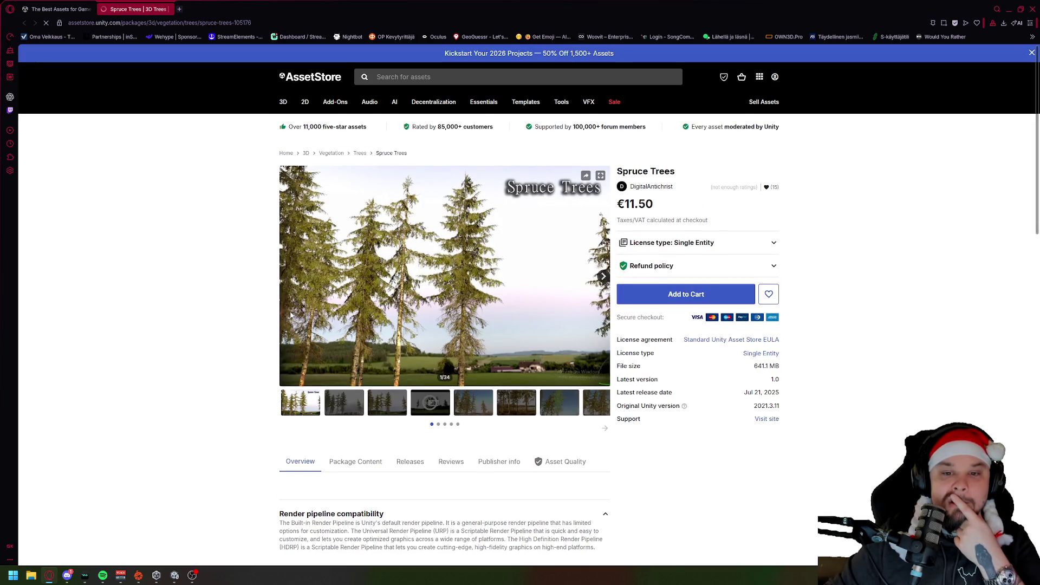
left_click(482, 412)
left_click(517, 407)
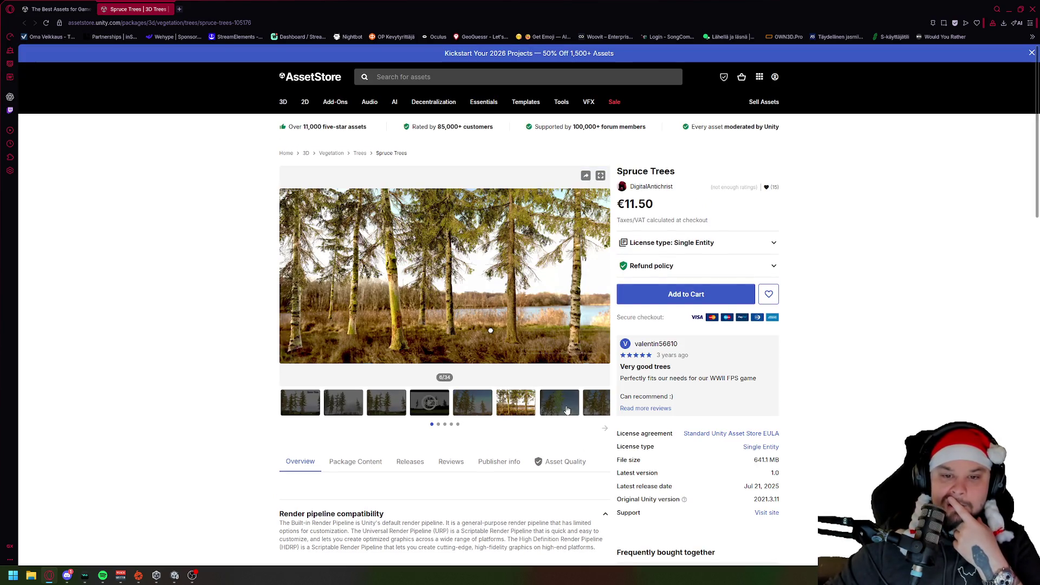
left_click(563, 408)
key("ctrl+w")
Browse the Spruce Trees Pack gallery images 3 and 5 to 8, then close it.
scroll(232, 220, "down", 2)
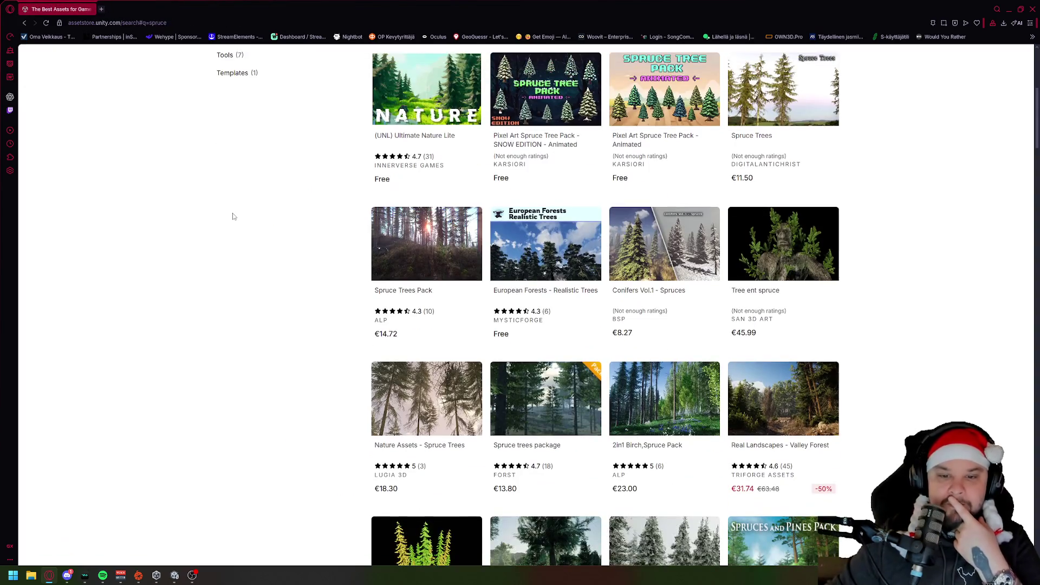
left_click(411, 246)
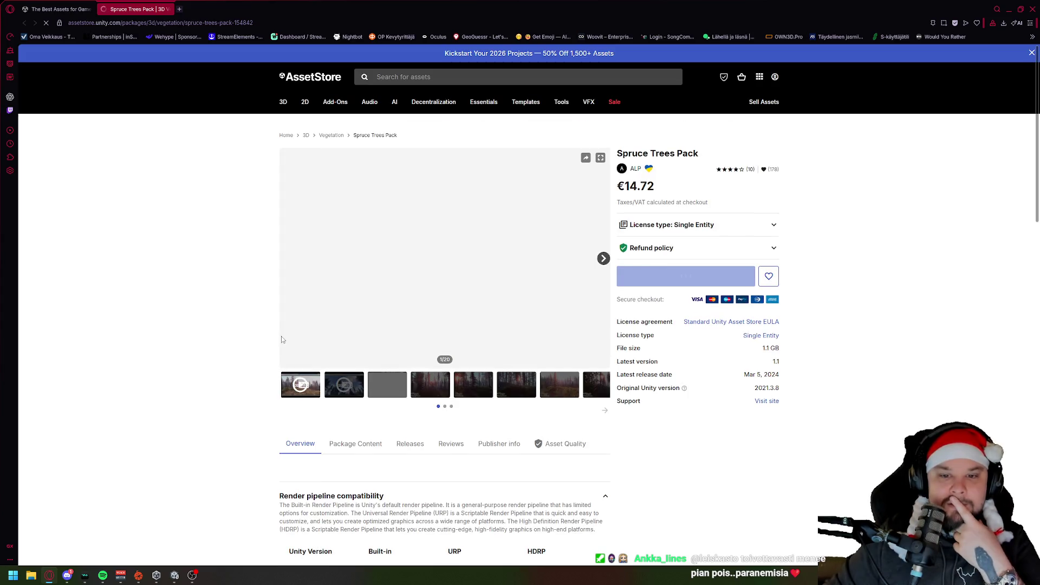
left_click(399, 412)
left_click(473, 414)
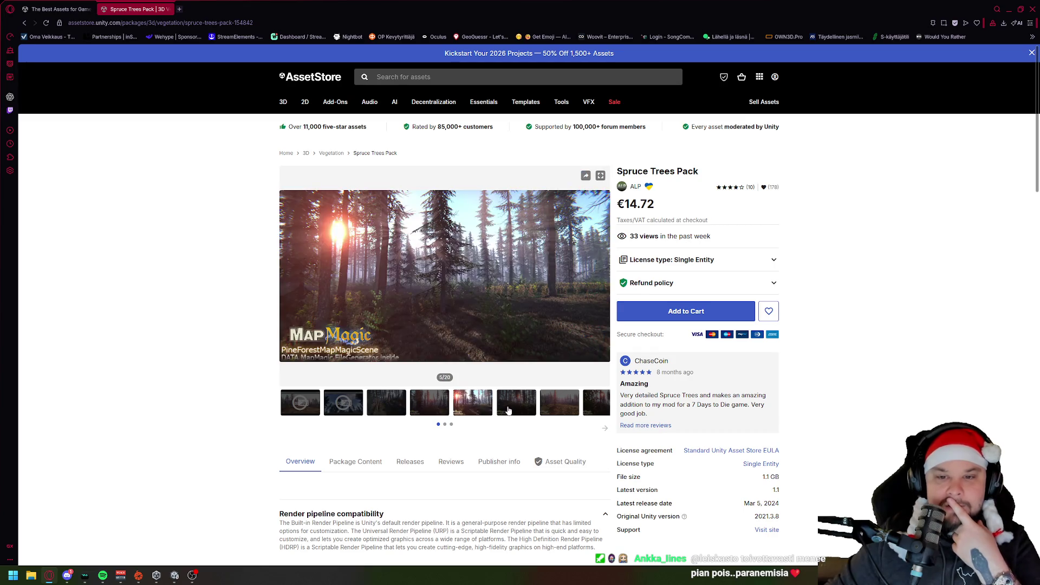
left_click(509, 411)
left_click(553, 408)
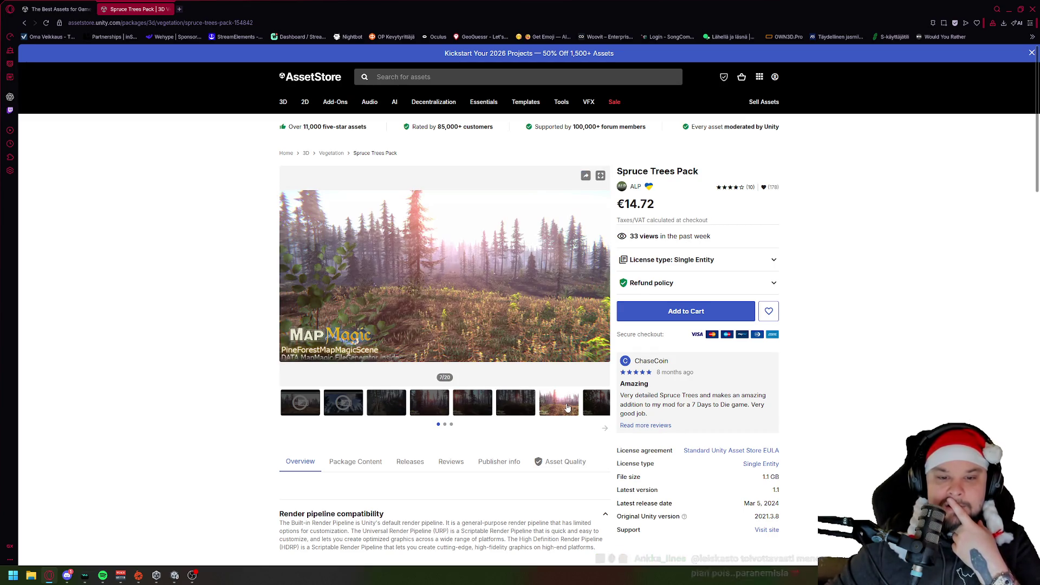
left_click(588, 408)
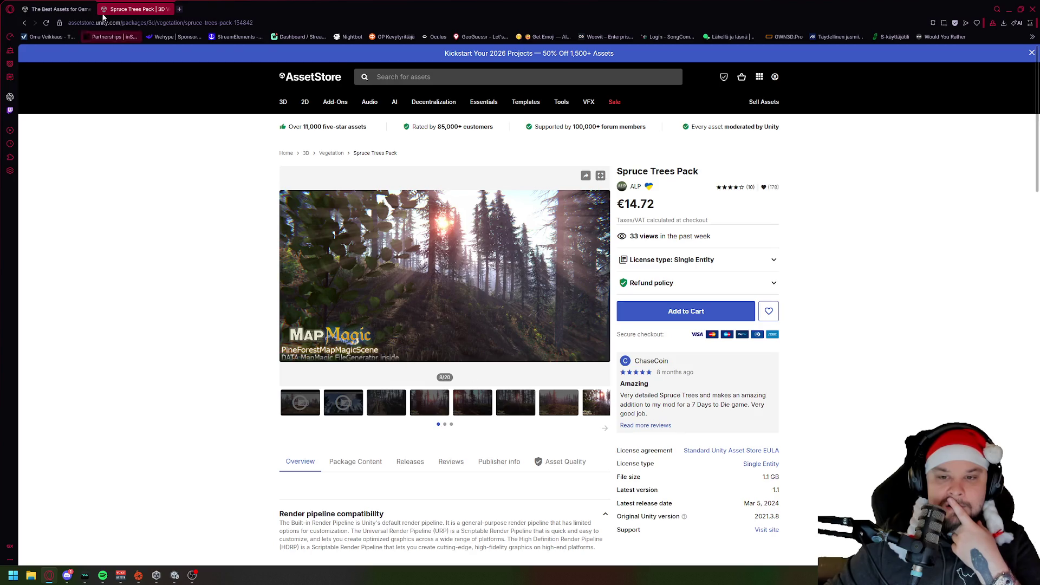
middle_click(142, 11)
Open Spruce Forest summer and winter in a new tab, view it, and return.
scroll(160, 334, "down", 2)
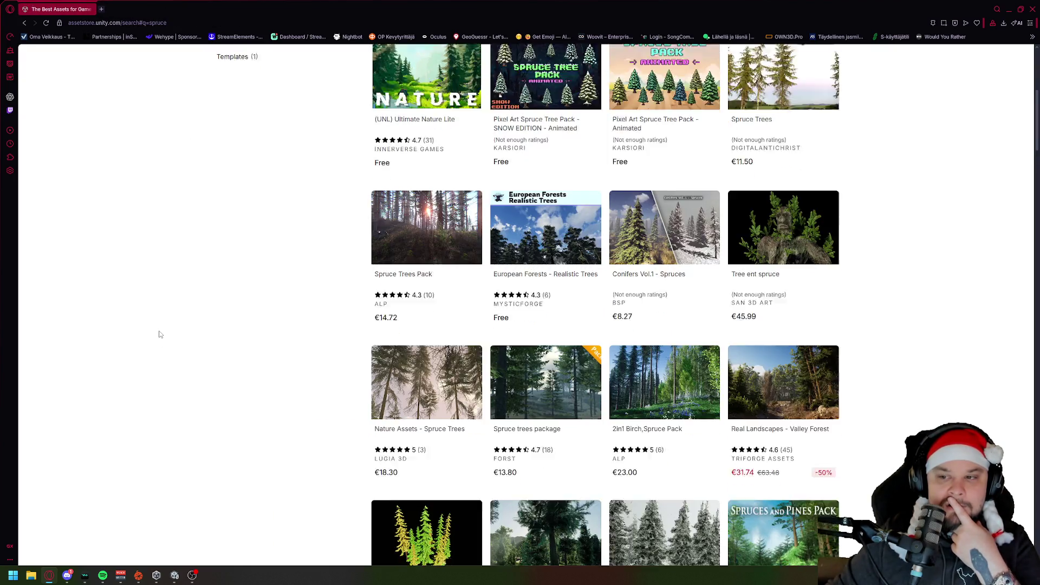
scroll(159, 334, "down", 3)
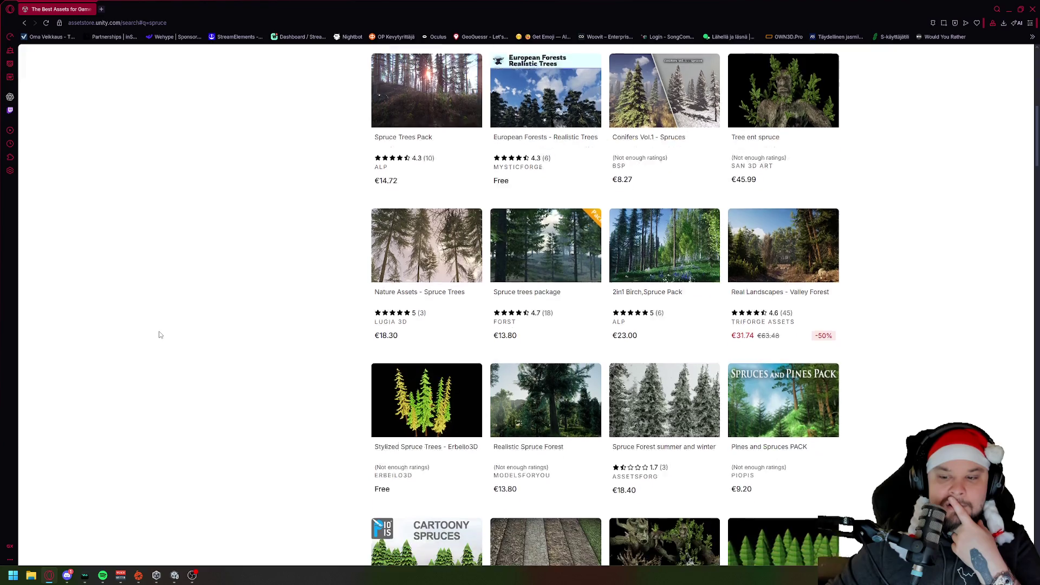
scroll(160, 334, "down", 1)
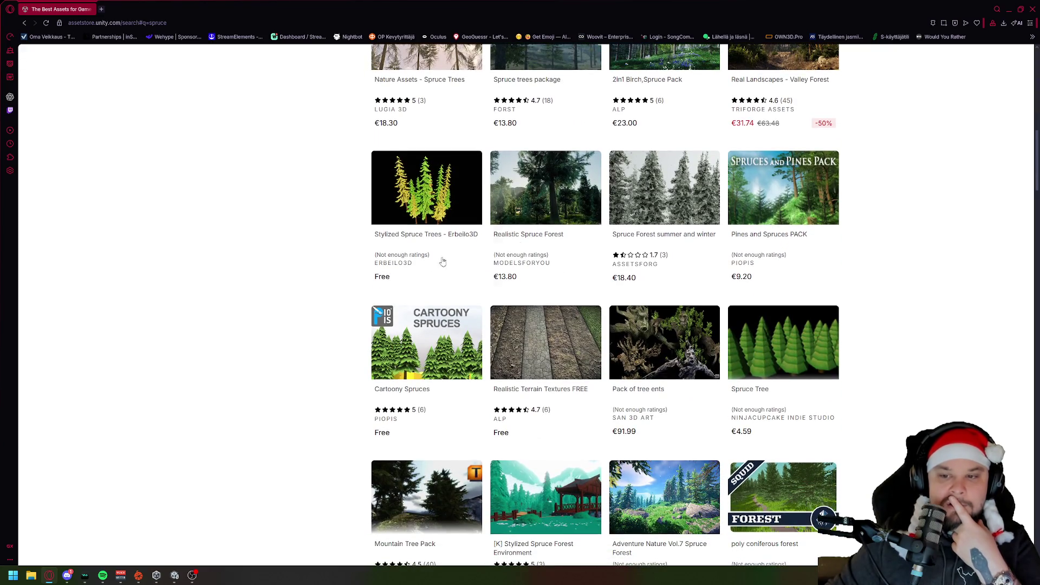
middle_click(674, 216)
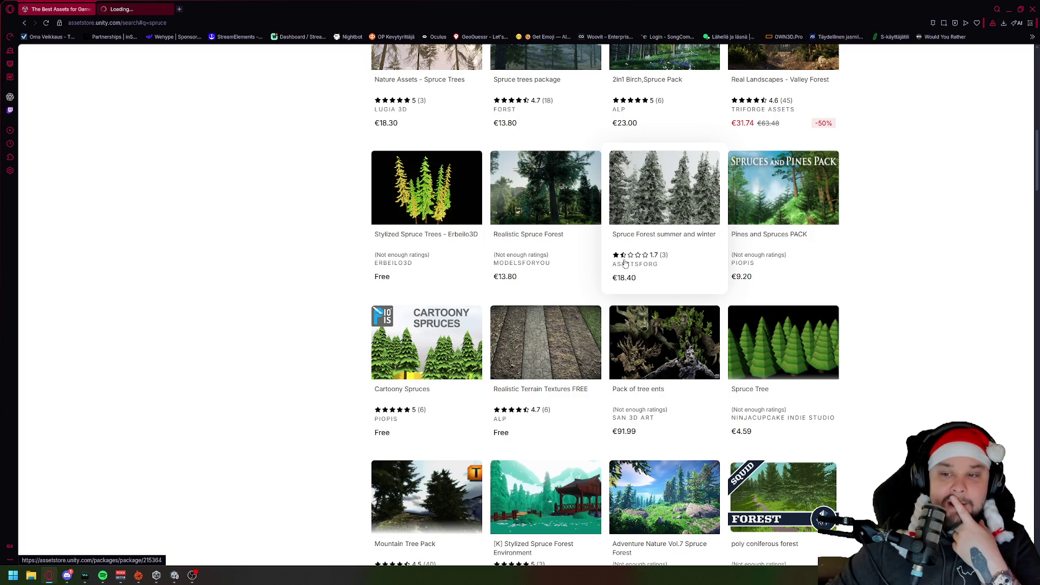
key("ctrl+Tab")
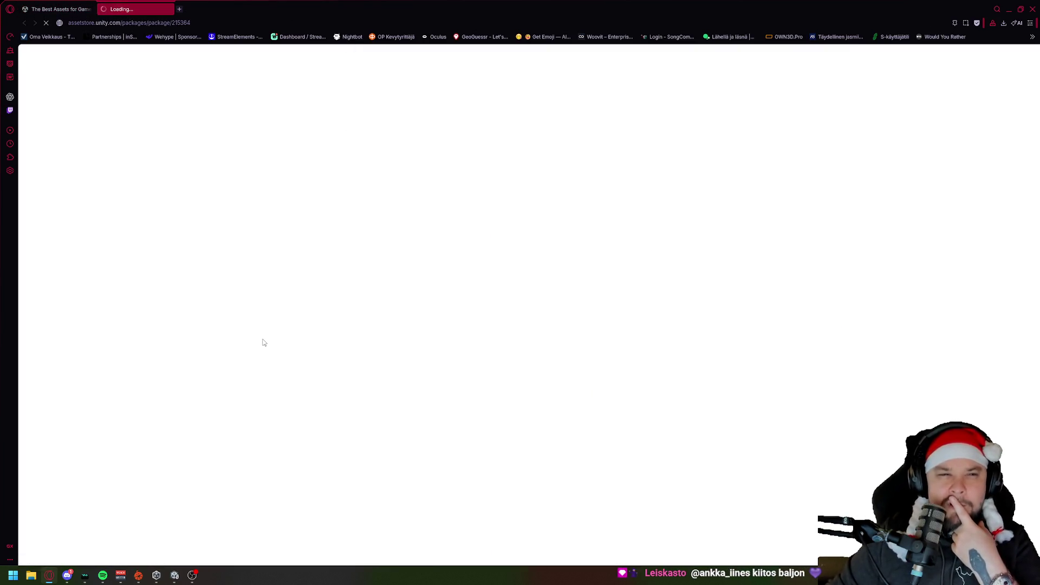
key("ctrl+Tab")
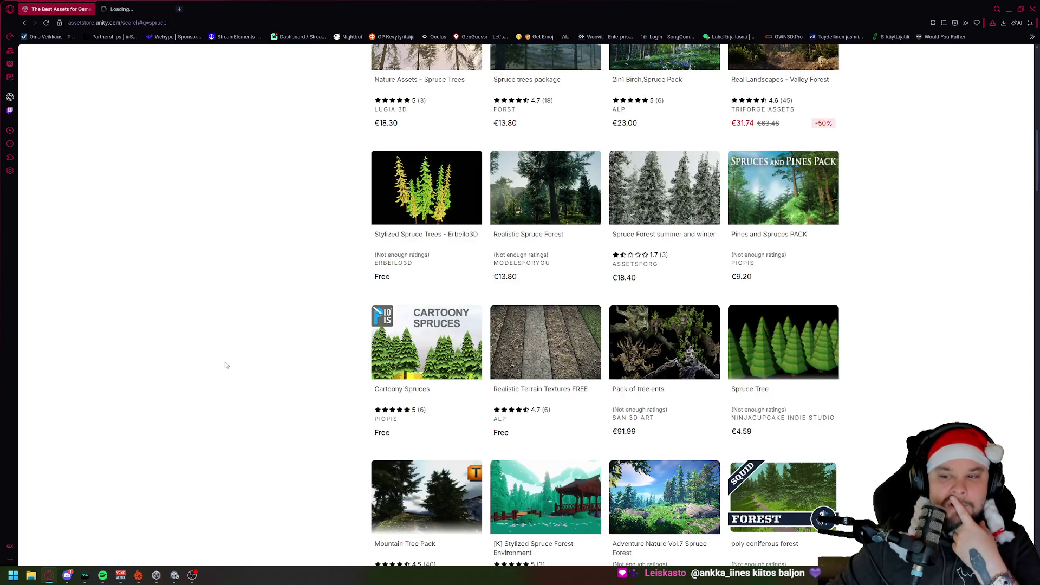
Close the spruce search tab and the browser to return to Unity.
scroll(221, 366, "down", 5)
scroll(229, 358, "down", 5)
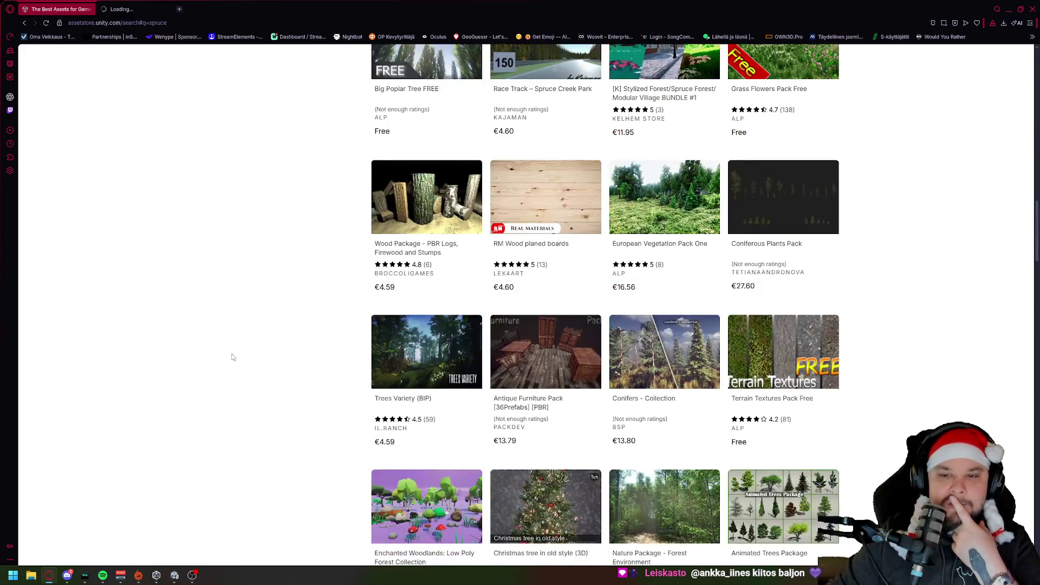
middle_click(66, 16)
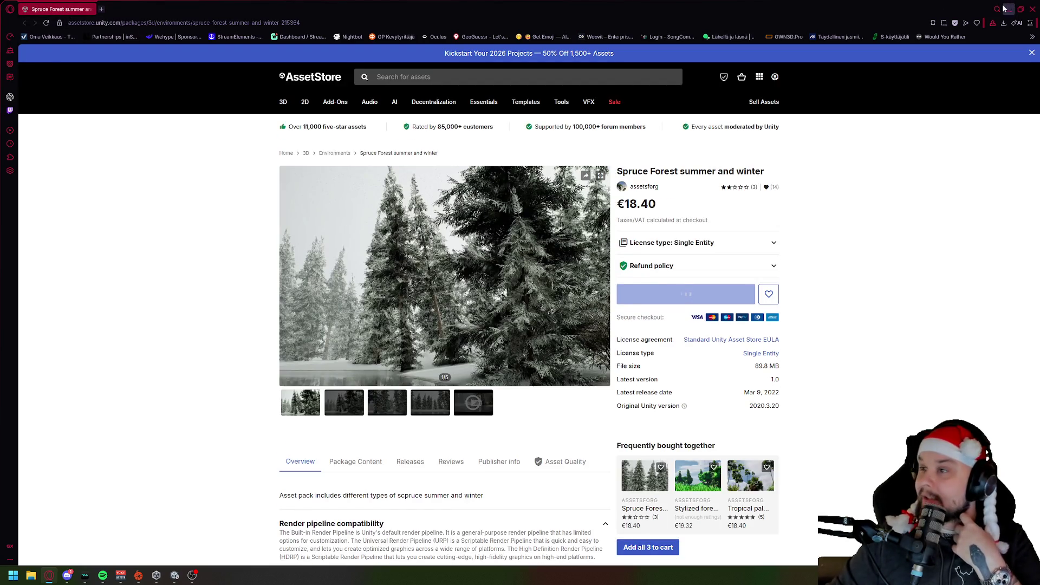
left_click(1029, 8)
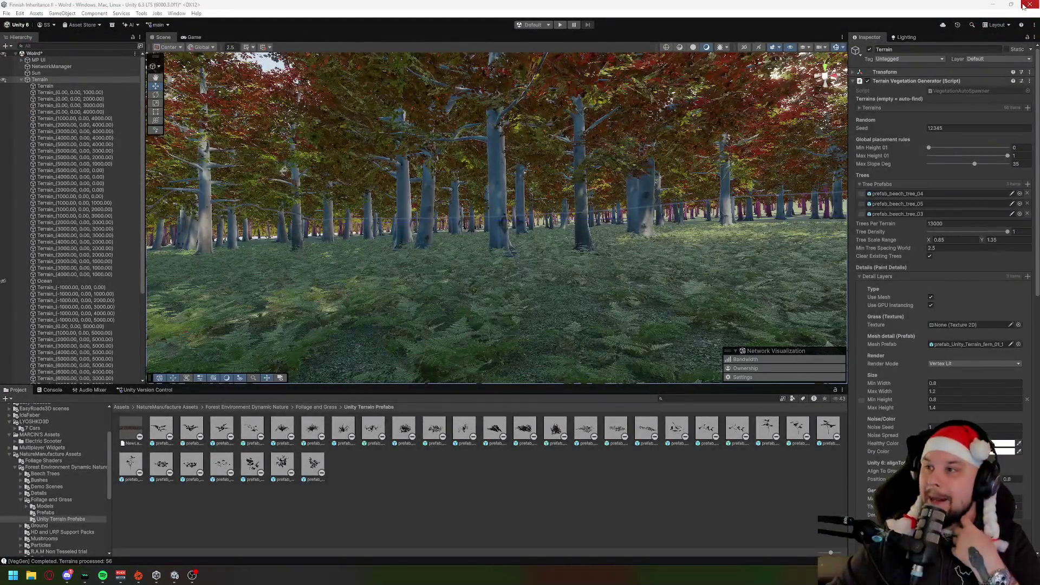
Select the Terrain, switch to Paint Trees, and open prefab_beech_tree_04's Edit Tree settings.
mouse_move(308, 266)
left_mouse_down()
mouse_move(509, 256)
mouse_move(508, 275)
mouse_move(531, 197)
mouse_move(518, 163)
left_mouse_up()
left_click(374, 377)
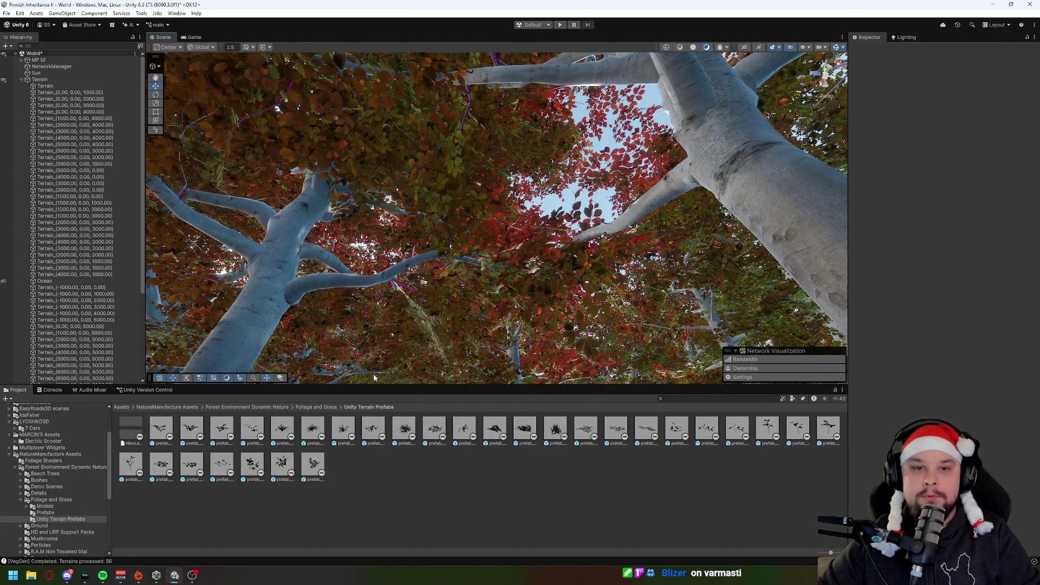
left_click(45, 87)
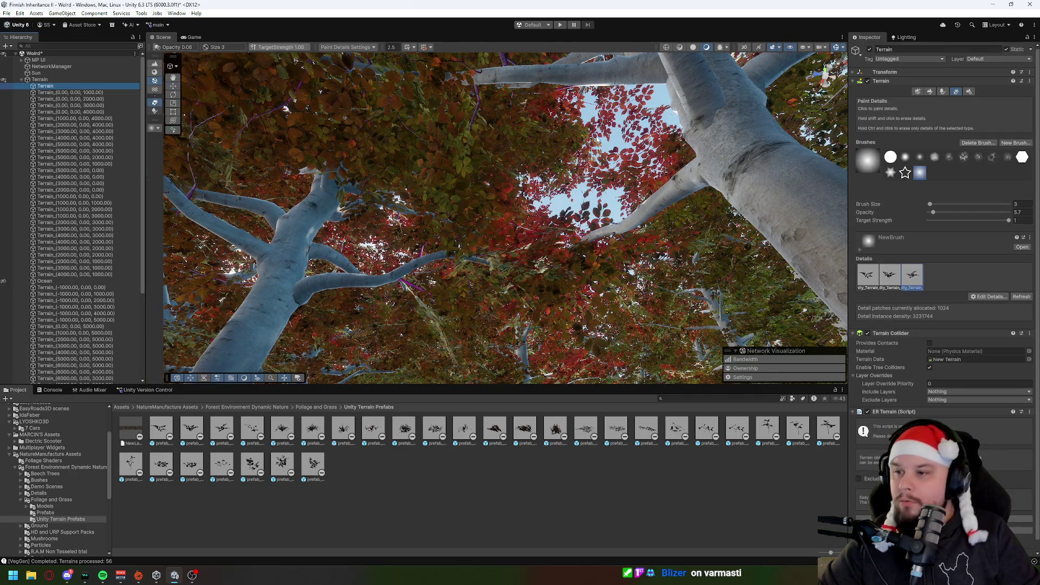
left_click_drag(596, 140, 575, 209)
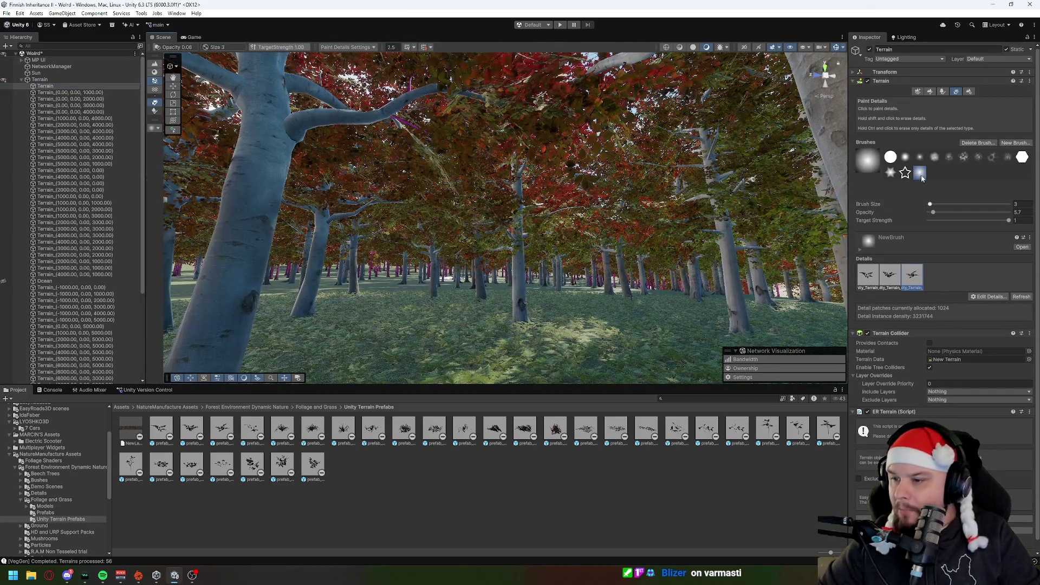
left_click(942, 91)
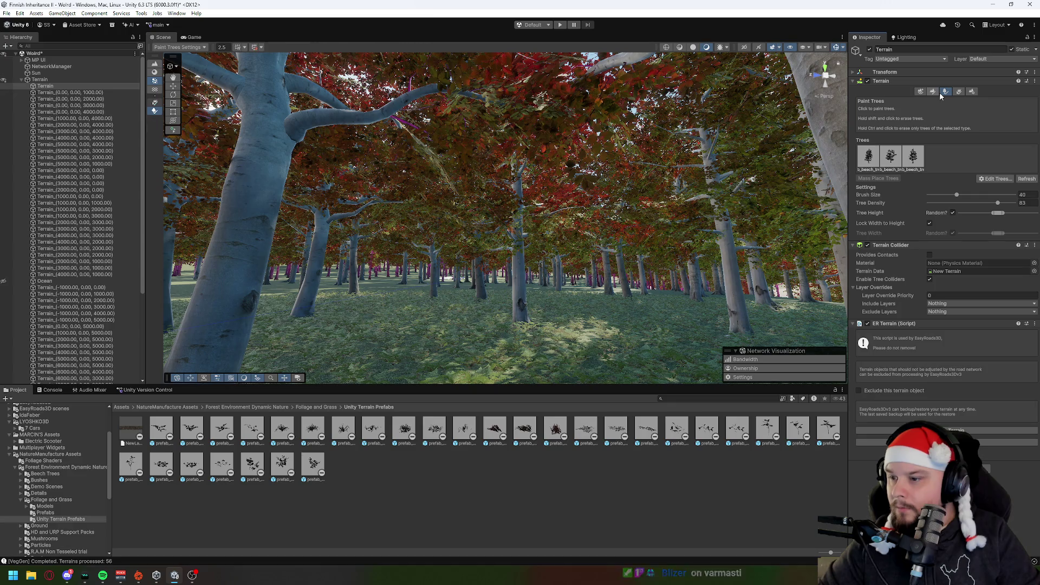
double_click(869, 157)
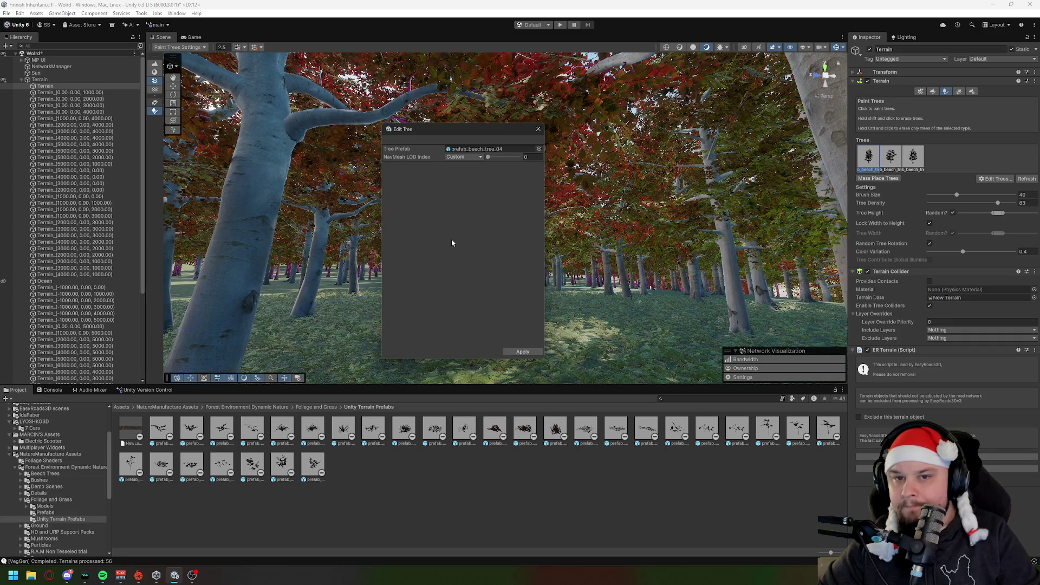
left_click(528, 128)
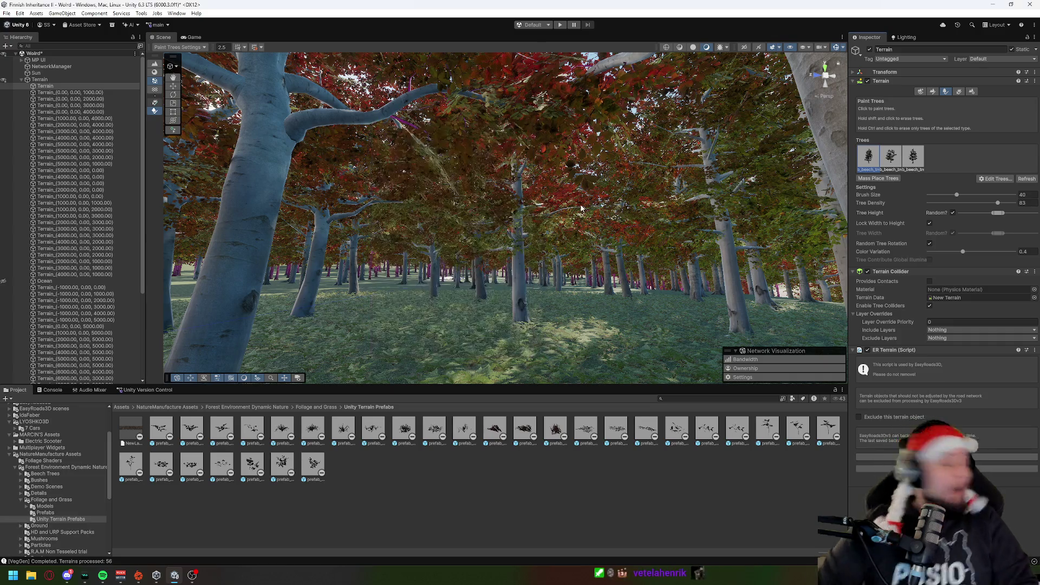
left_click(890, 157)
left_click(1002, 179)
left_click(979, 164)
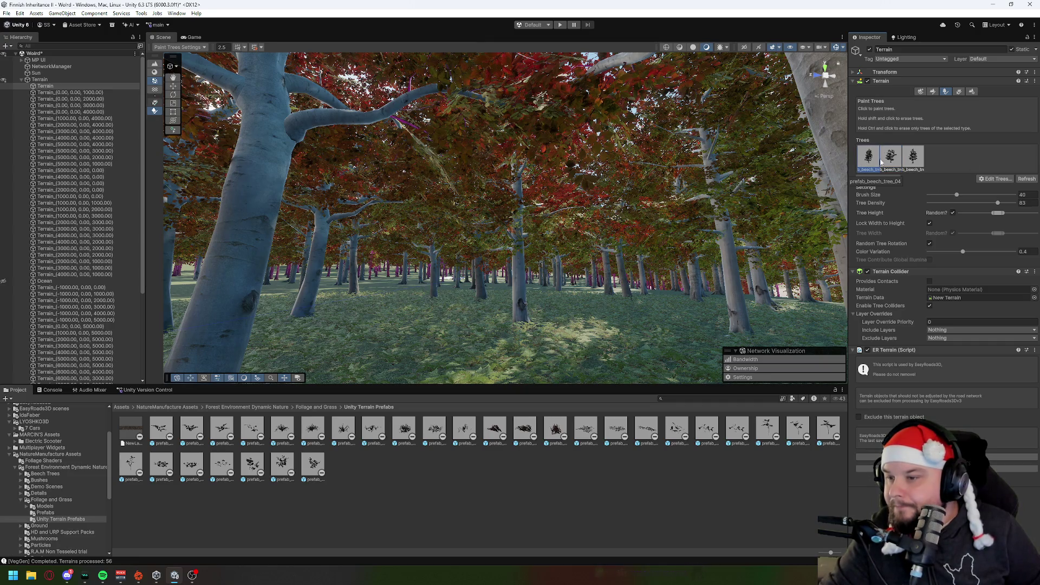
double_click(871, 162)
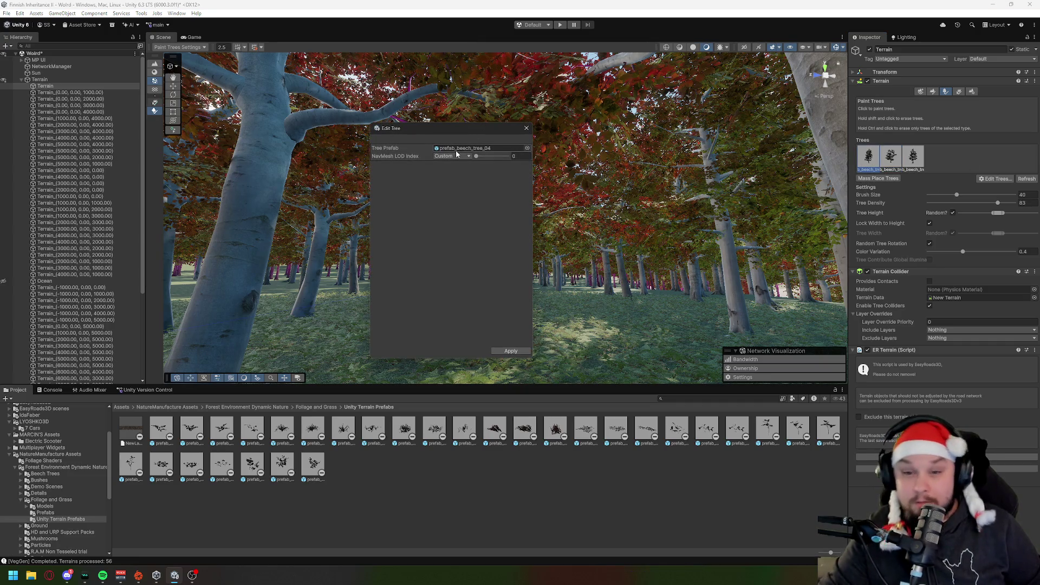
left_click(528, 148)
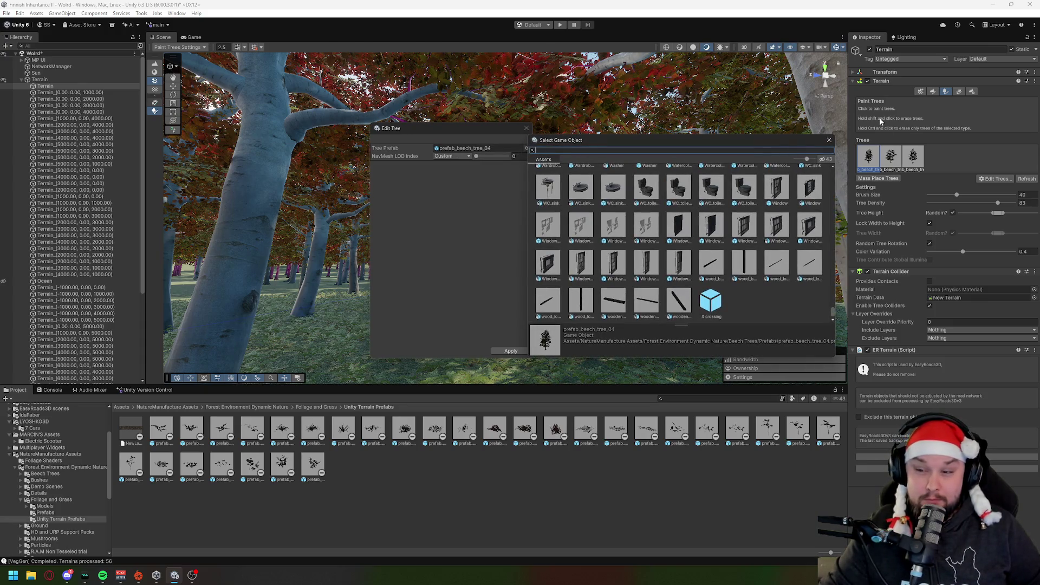
left_click(828, 142)
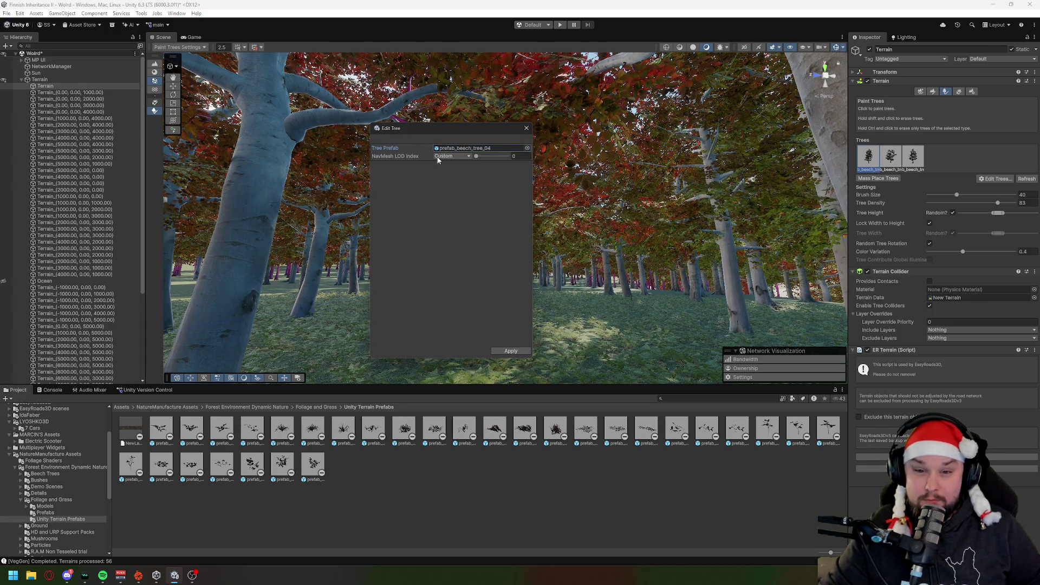
left_click(526, 129)
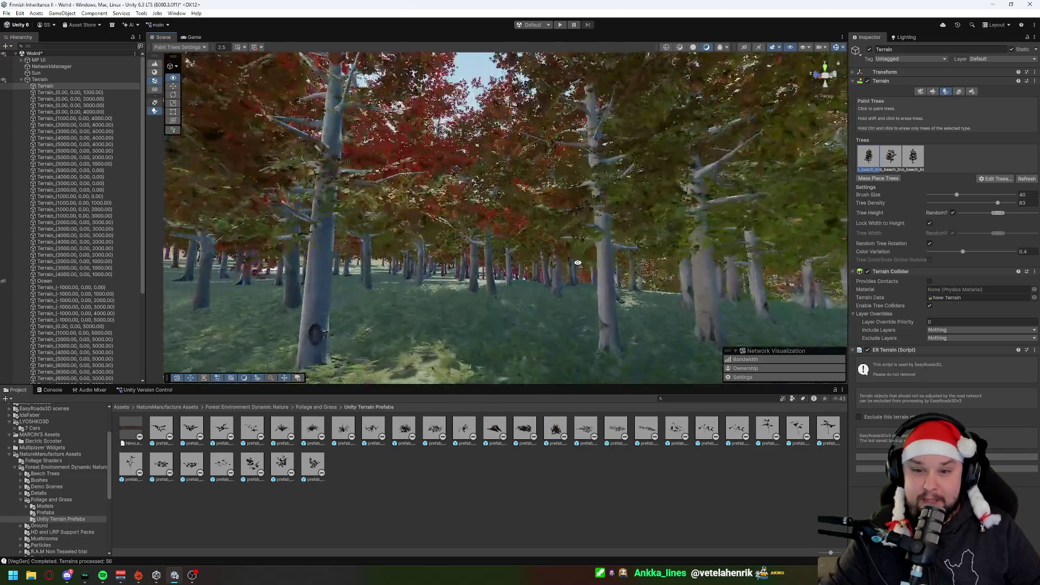
key("w")
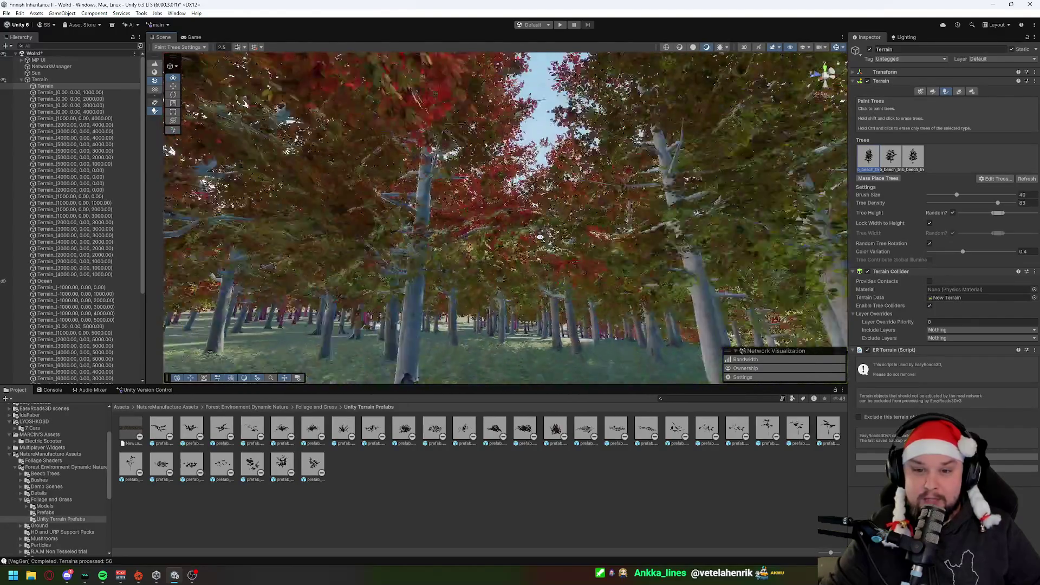
key("w")
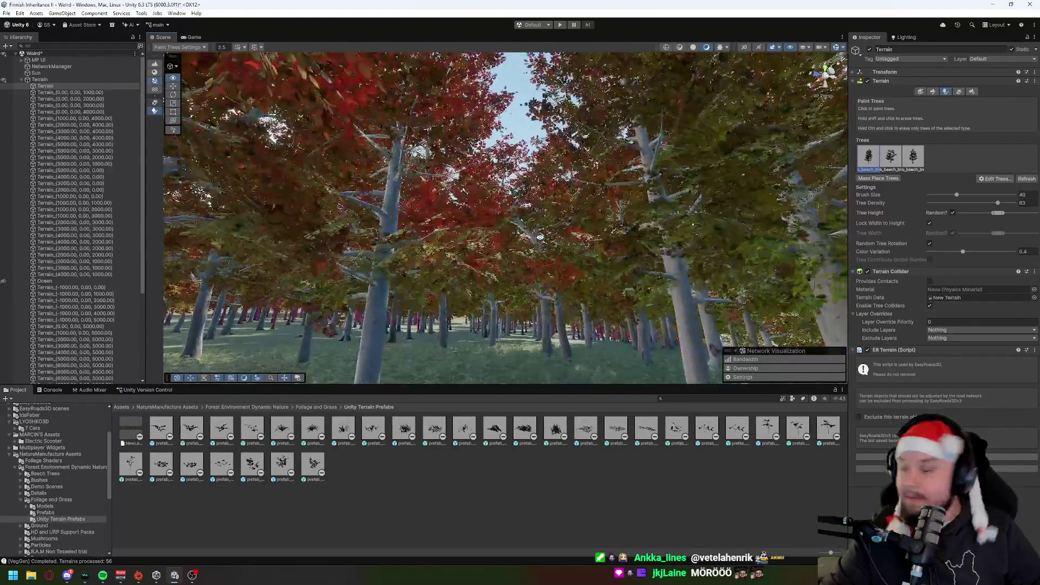
left_click_drag(523, 254, 499, 297)
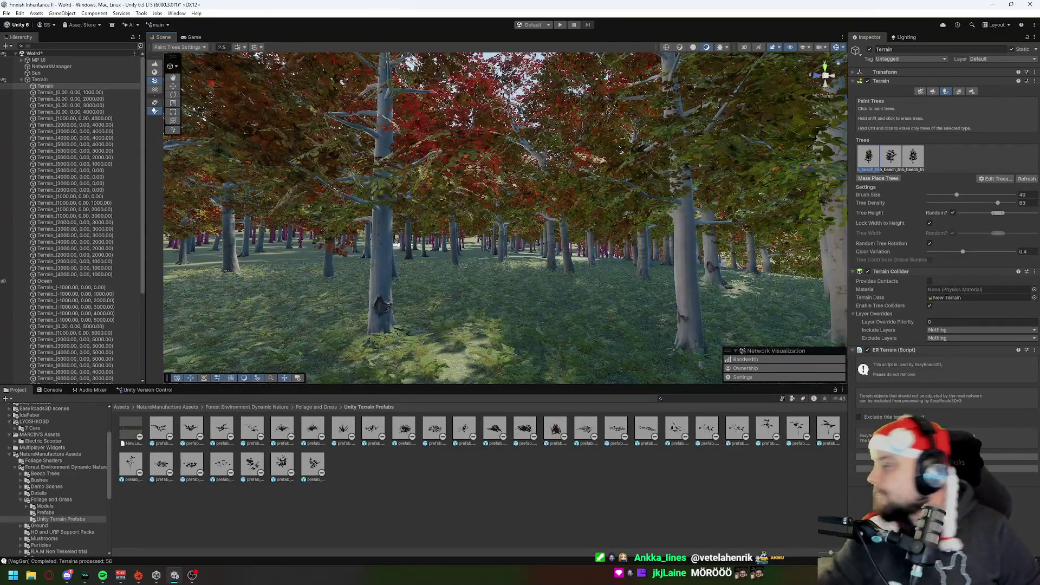
left_click_drag(386, 247, 366, 229)
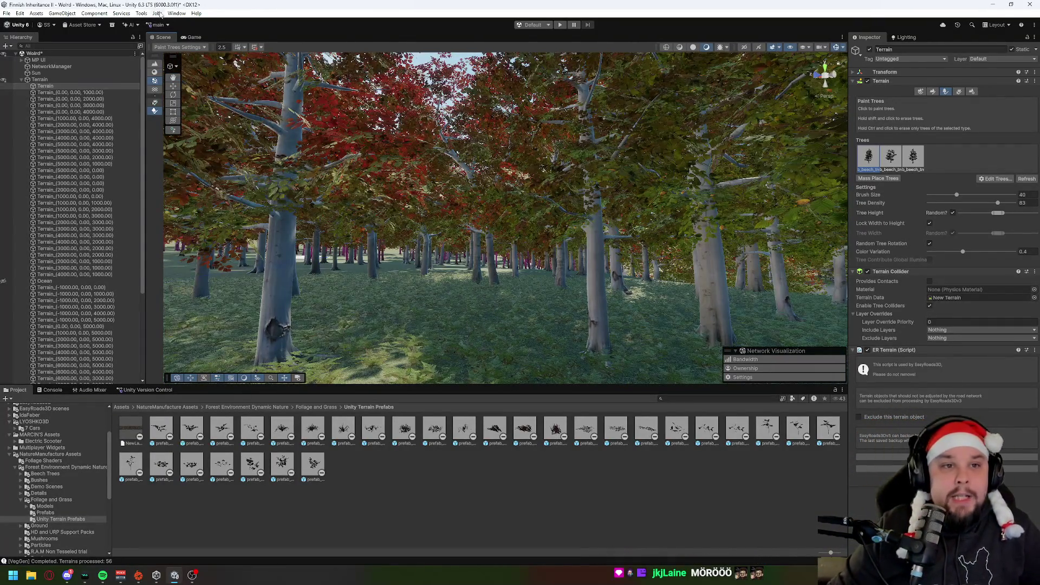
left_click(121, 13)
left_click(124, 13)
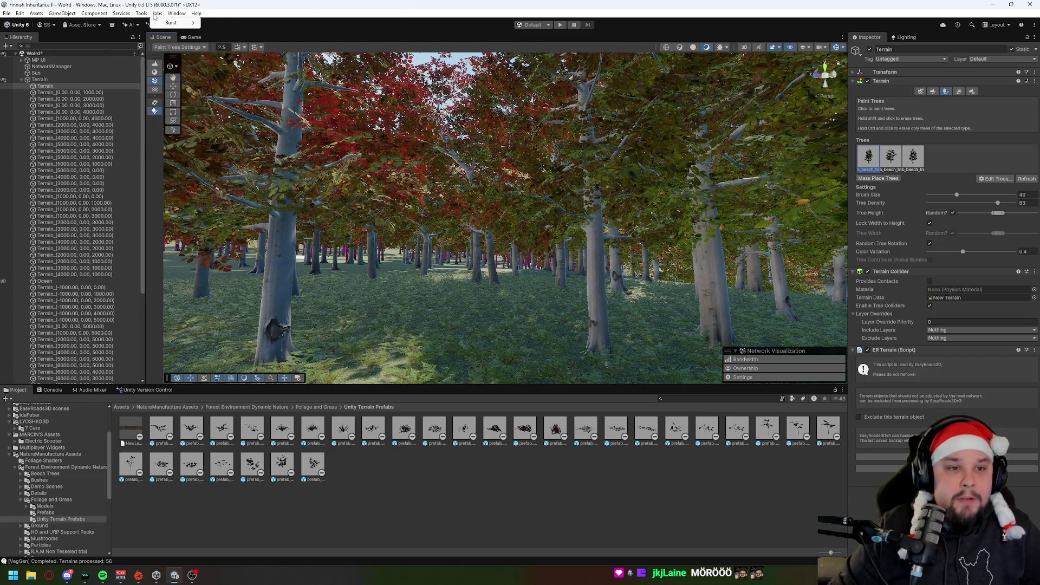
In My Assets, refresh, filter by 'or', and view Stylized Nature in the Asset Store.
left_click(176, 13)
mouse_move(206, 132)
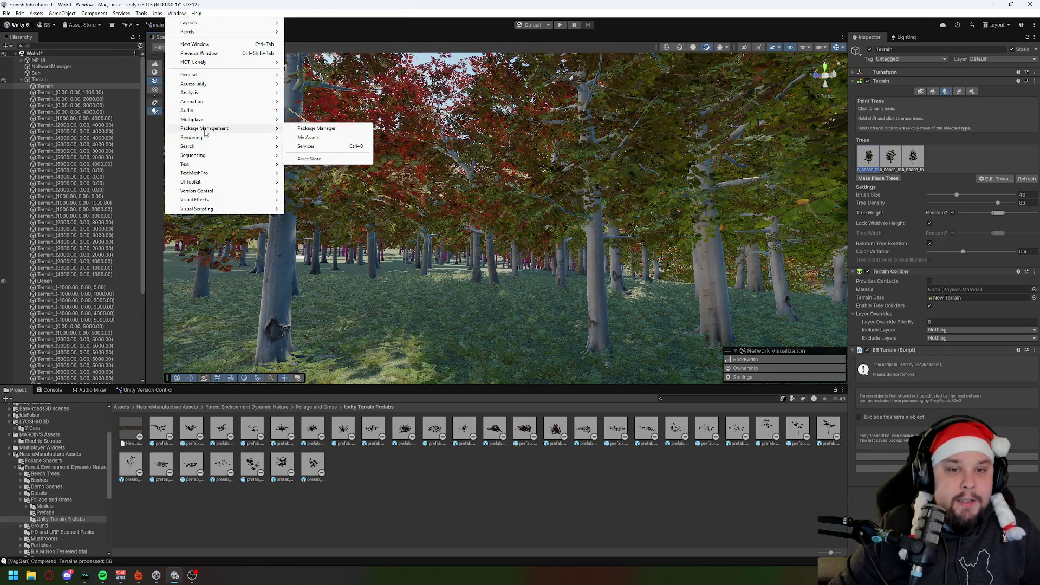
left_click(343, 137)
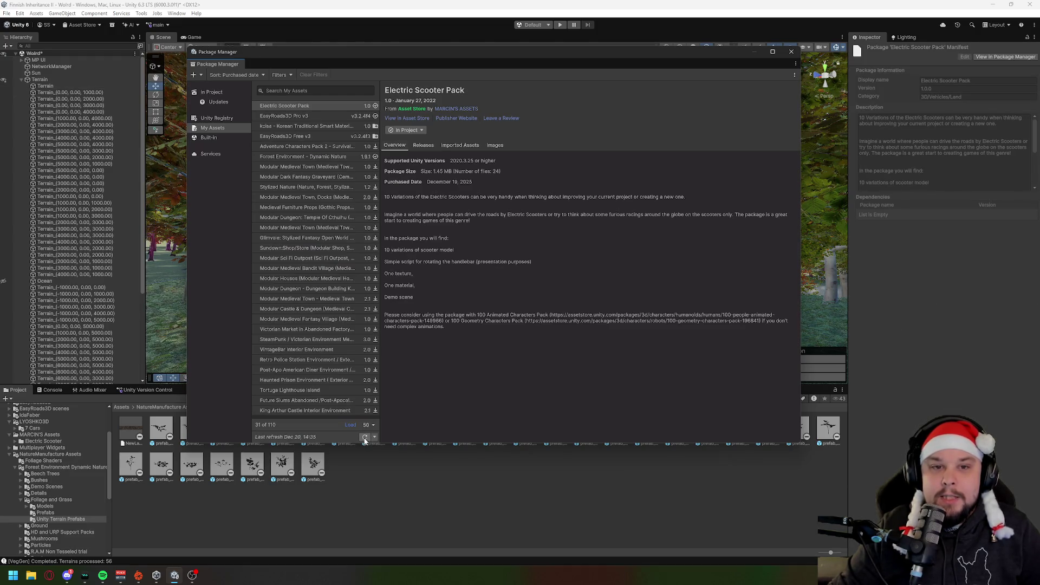
left_click(365, 437)
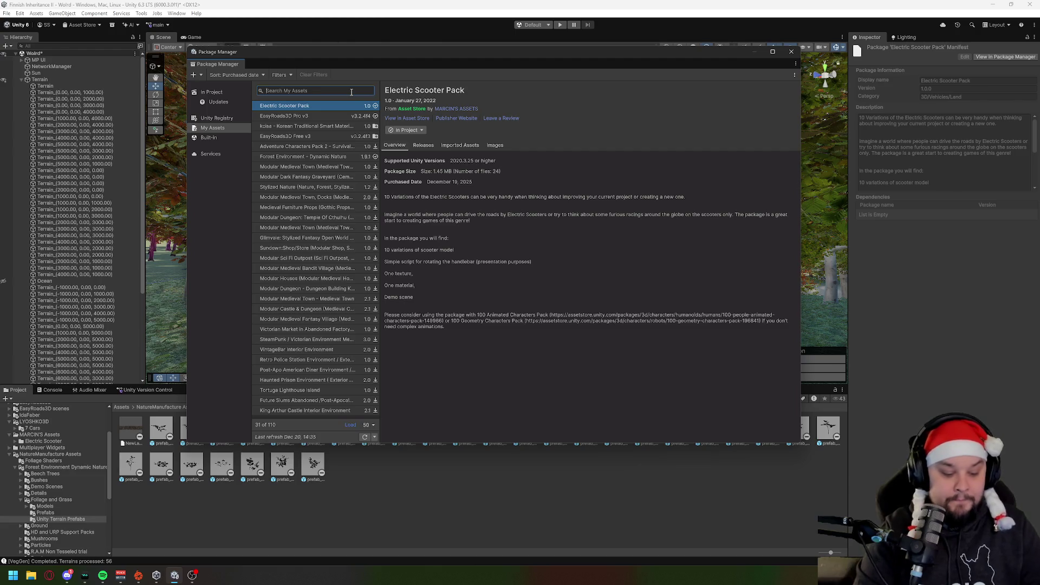
type("for")
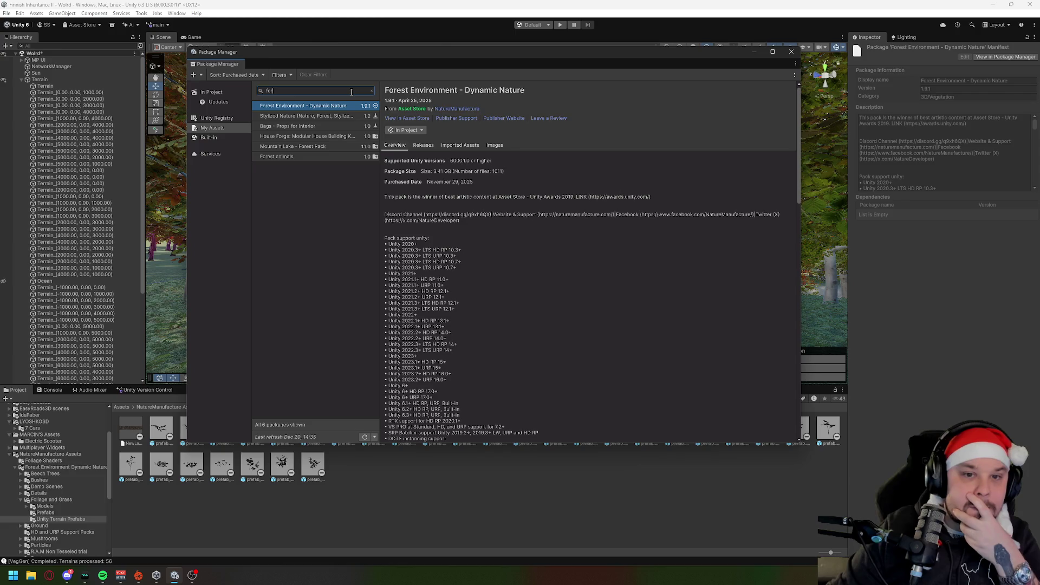
left_click(314, 116)
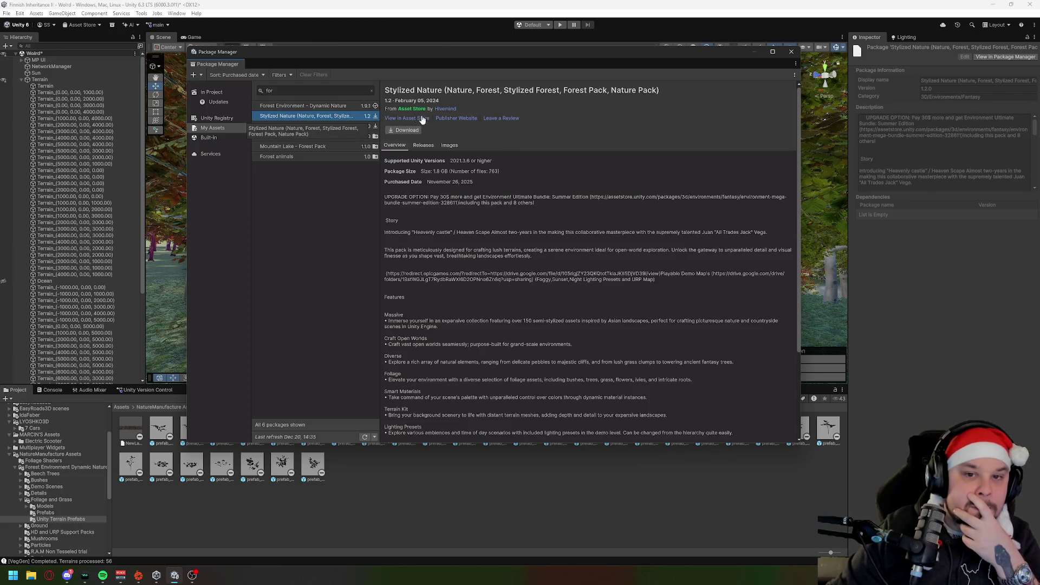
left_click(415, 119)
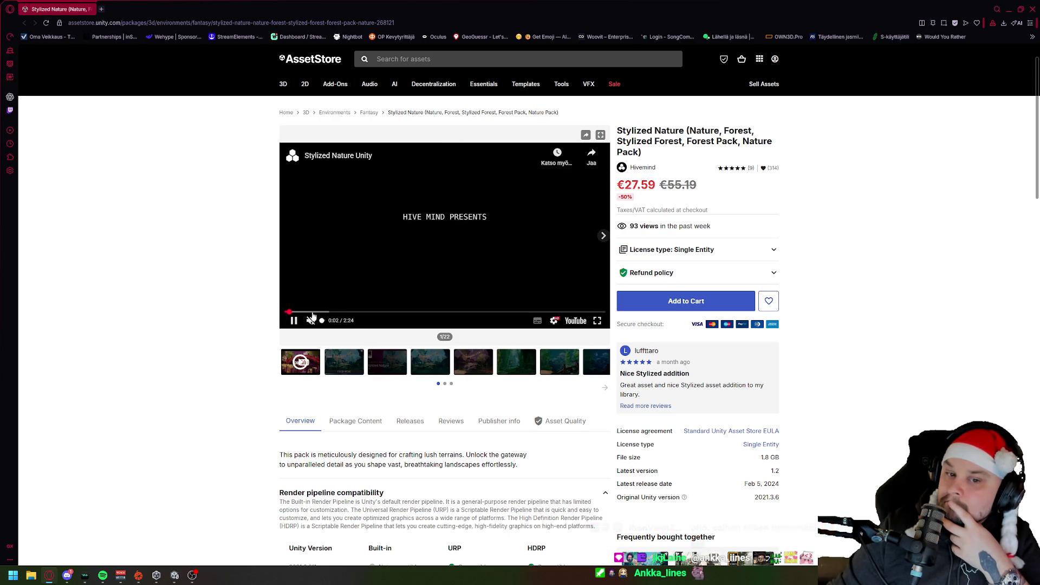
Step through the Stylized Nature gallery images up to the green forest shot.
left_click(349, 364)
left_click(382, 368)
left_click(430, 367)
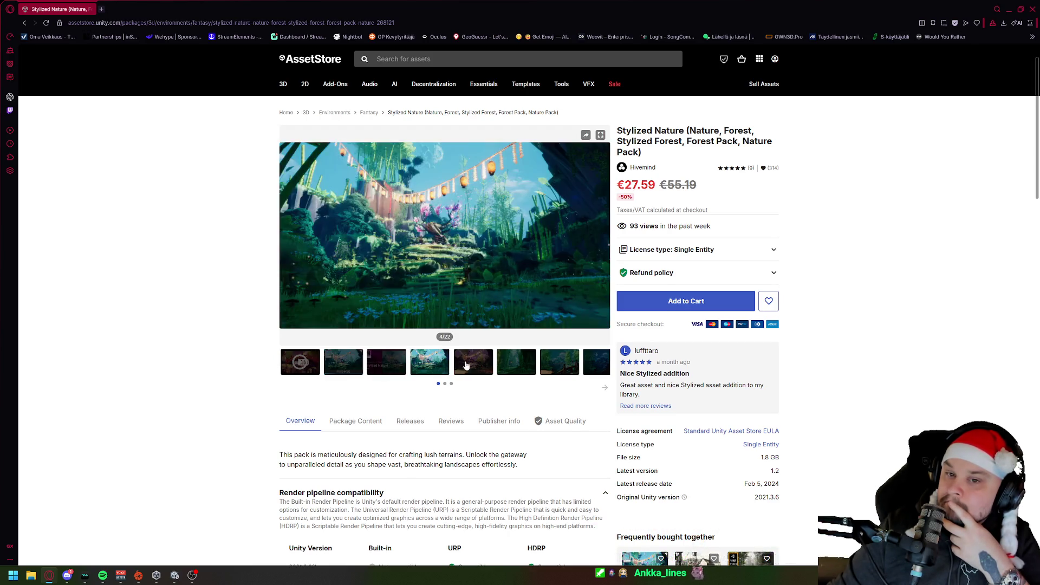
left_click(472, 368)
left_click(525, 367)
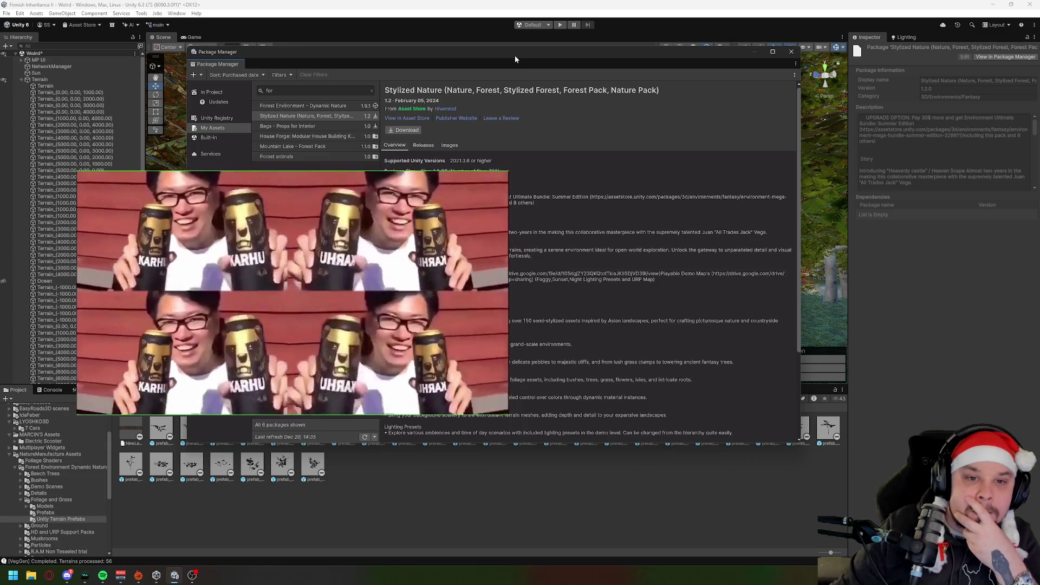
Close the Package Manager, fly toward the forest floor, and select the Terrain.
left_click(791, 52)
mouse_move(581, 258)
left_mouse_down()
mouse_move(615, 224)
mouse_move(706, 241)
mouse_move(726, 267)
mouse_move(717, 292)
mouse_move(750, 325)
left_mouse_up()
mouse_move(614, 184)
left_mouse_down()
mouse_move(737, 215)
mouse_move(638, 238)
mouse_move(591, 191)
left_mouse_up()
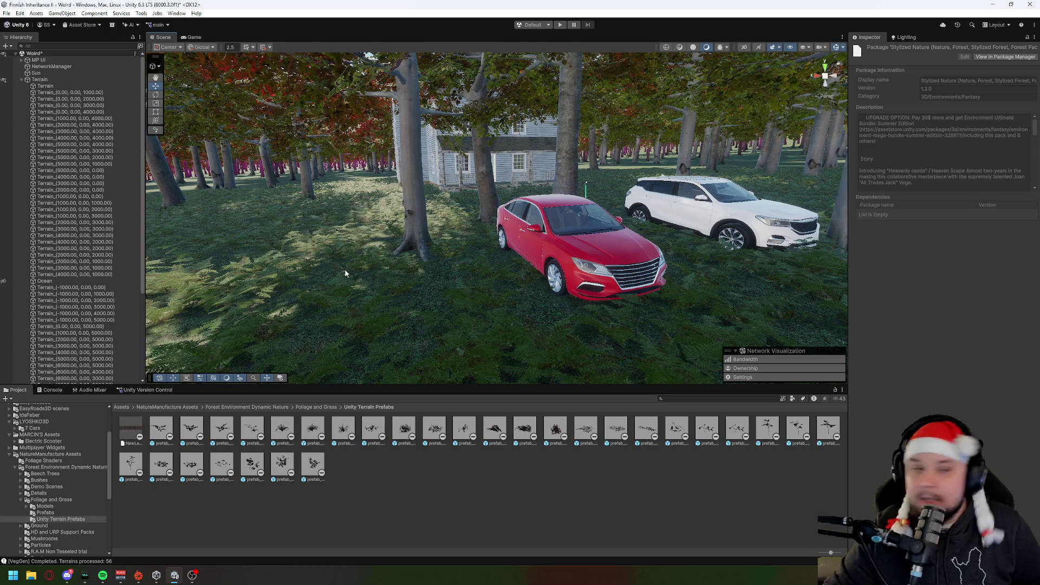
left_click(40, 81)
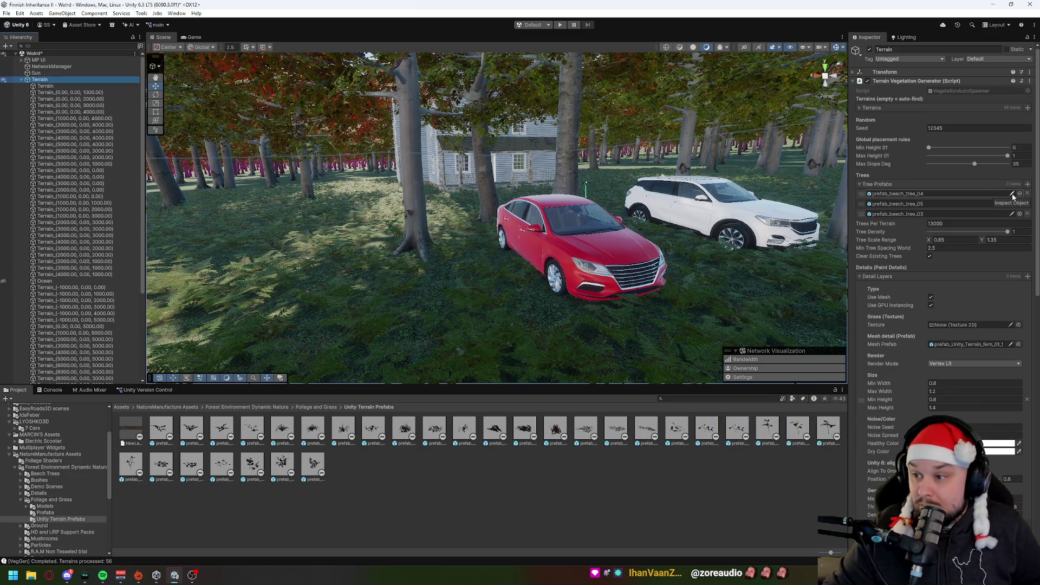
Fly down among the ferns and choose Clear Vegetation from the generator's options menu.
mouse_move(521, 275)
left_mouse_down()
mouse_move(428, 224)
mouse_move(689, 236)
left_mouse_up()
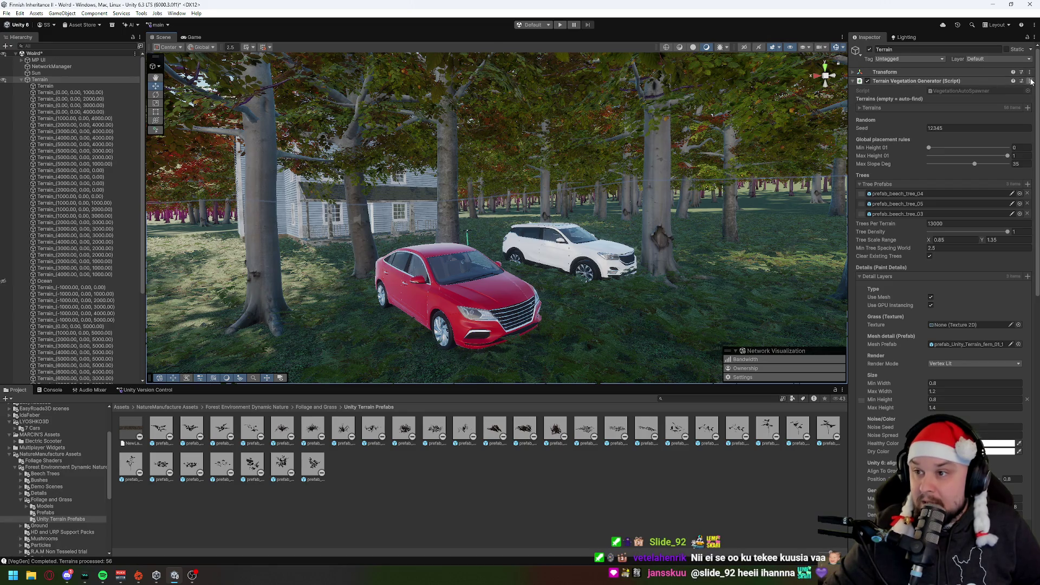
mouse_move(516, 258)
left_mouse_down()
mouse_move(704, 292)
mouse_move(709, 322)
mouse_move(639, 295)
mouse_move(687, 333)
mouse_move(587, 334)
mouse_move(541, 258)
mouse_move(534, 199)
left_mouse_up()
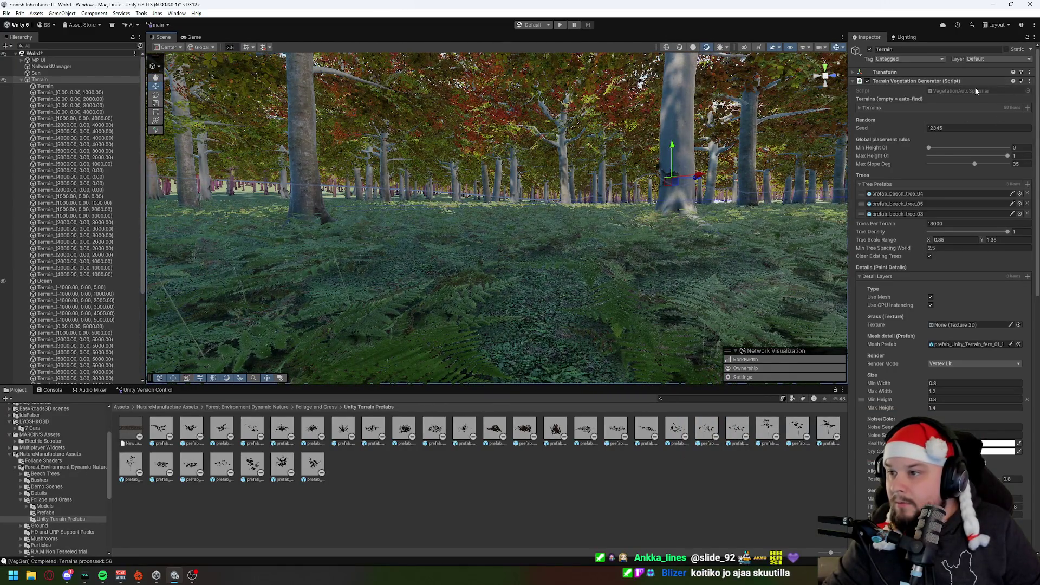
left_click(1028, 80)
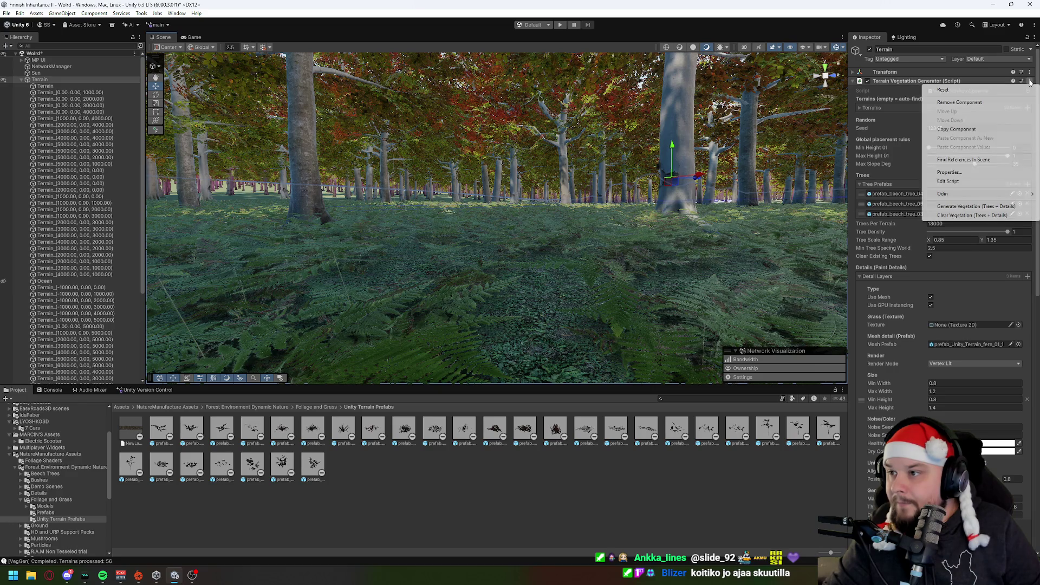
left_click(968, 215)
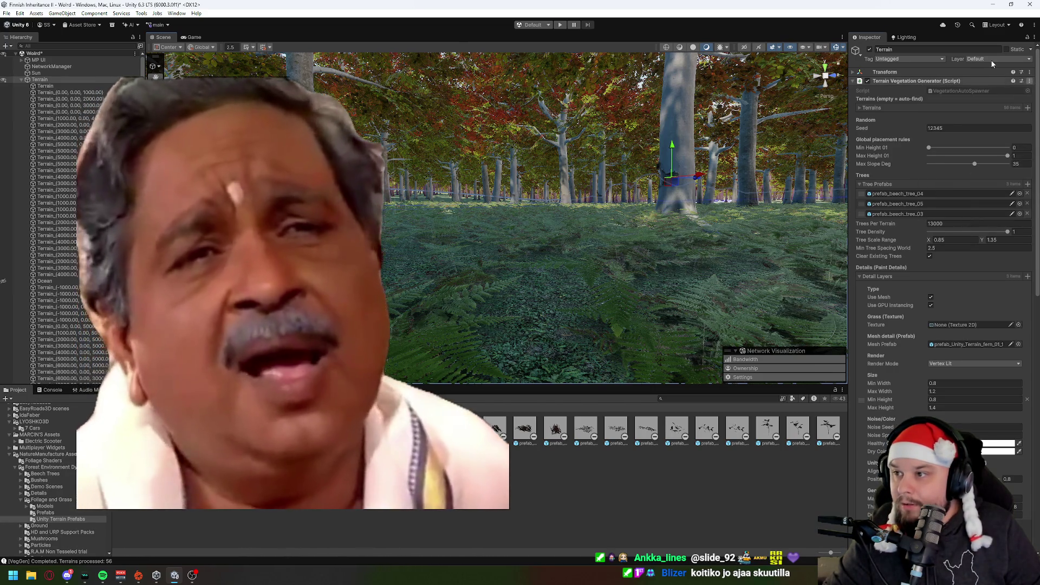
Open the Tree Prefabs picker, search project assets for 'tree', and preview beech_tree_04_s.
scroll(541, 232, "up", 10)
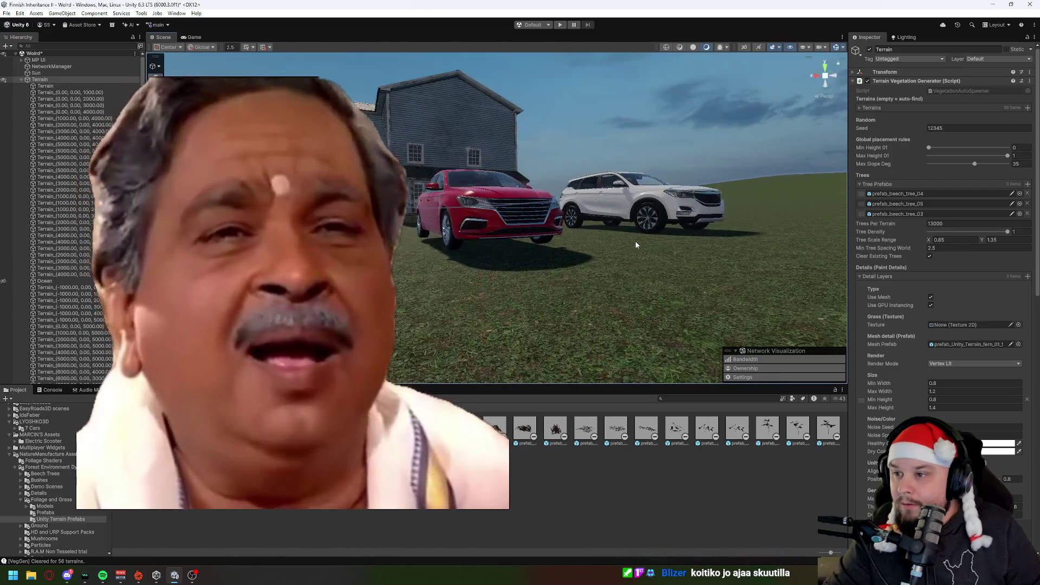
left_click(1020, 214)
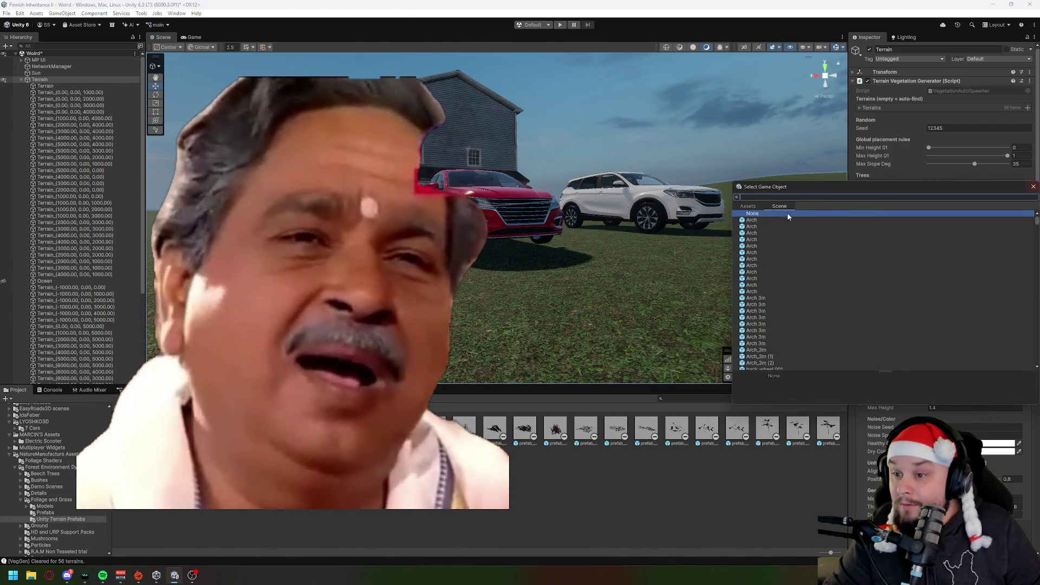
left_click(748, 206)
type("tree")
left_click_drag(808, 191, 534, 120)
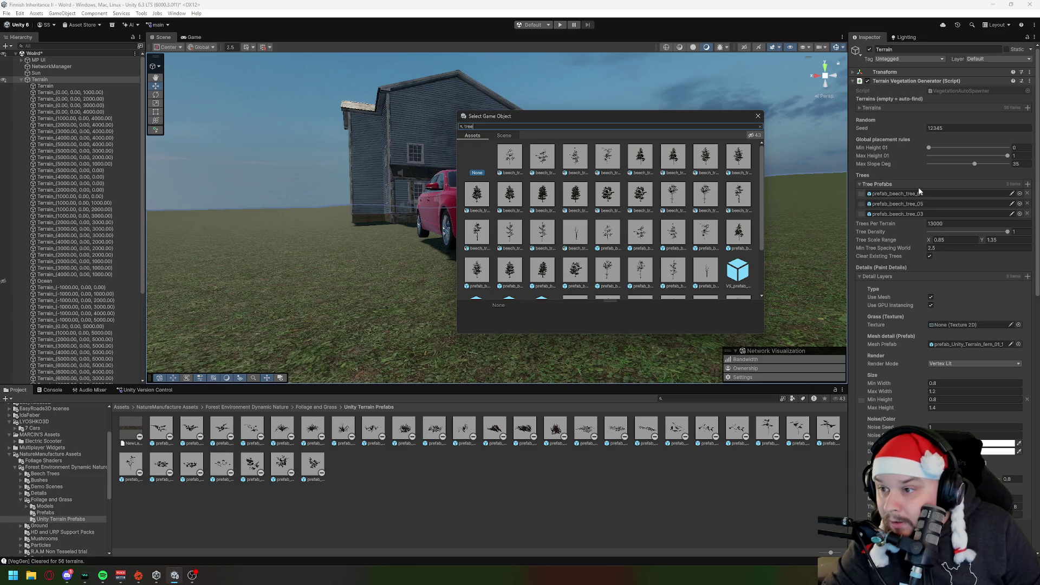
left_click(582, 198)
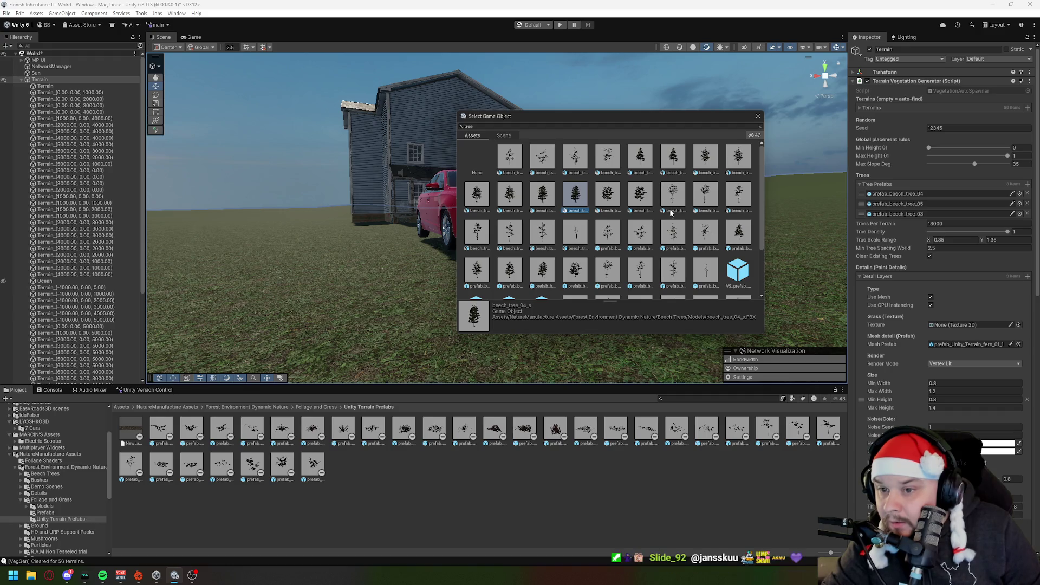
Compare beech prefabs 01 and 08, add VS_prefab_beech_tree_05, and open its properties.
scroll(641, 259, "down", 2)
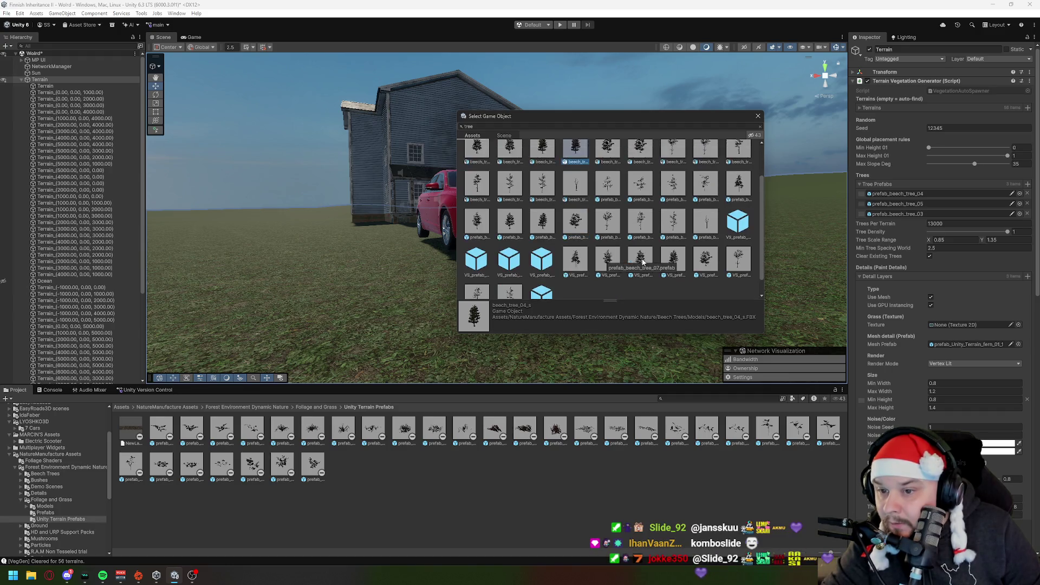
left_click(576, 242)
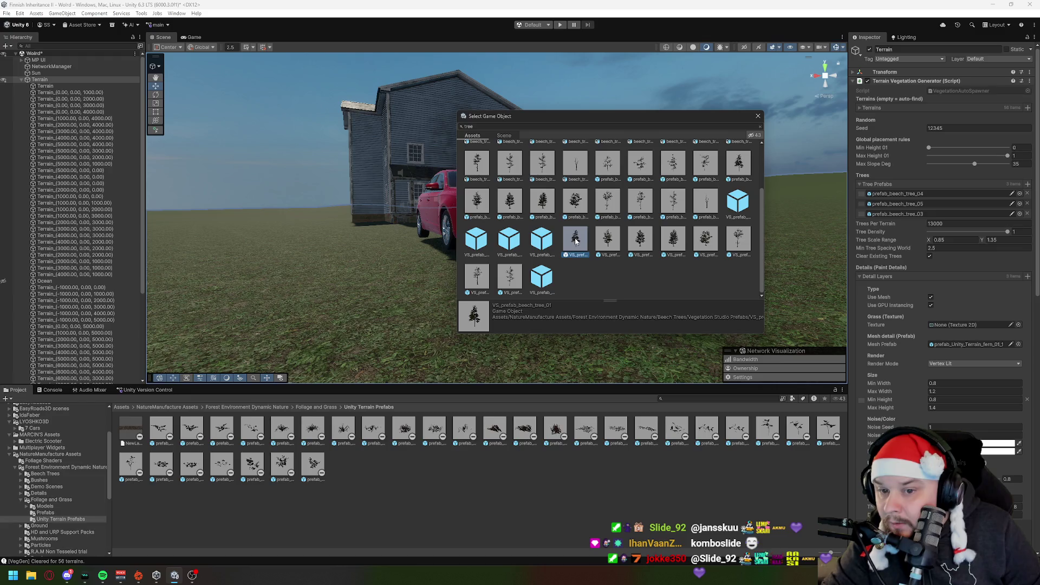
left_click(479, 278)
left_click(509, 277)
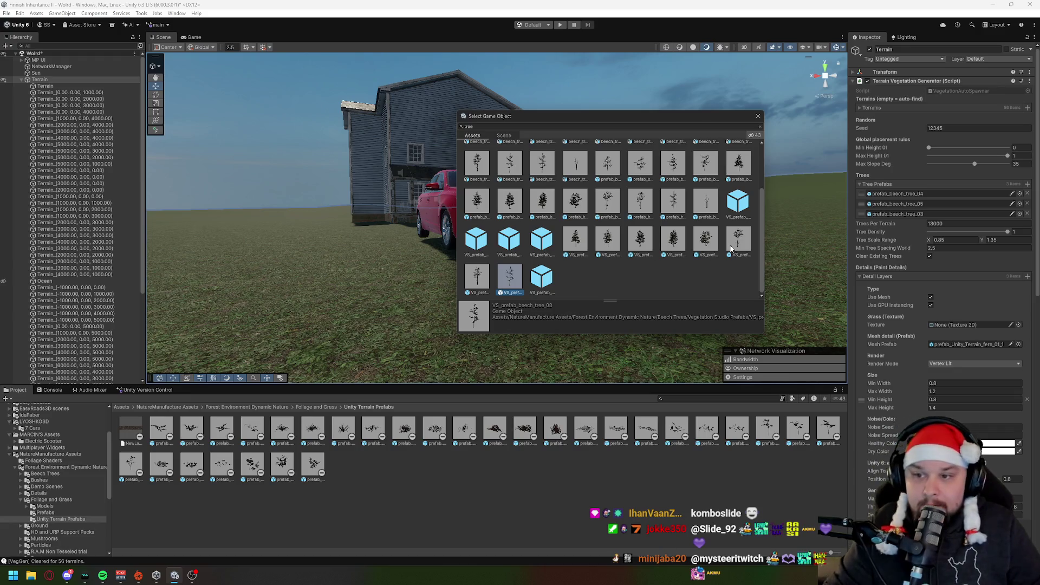
left_click(708, 238)
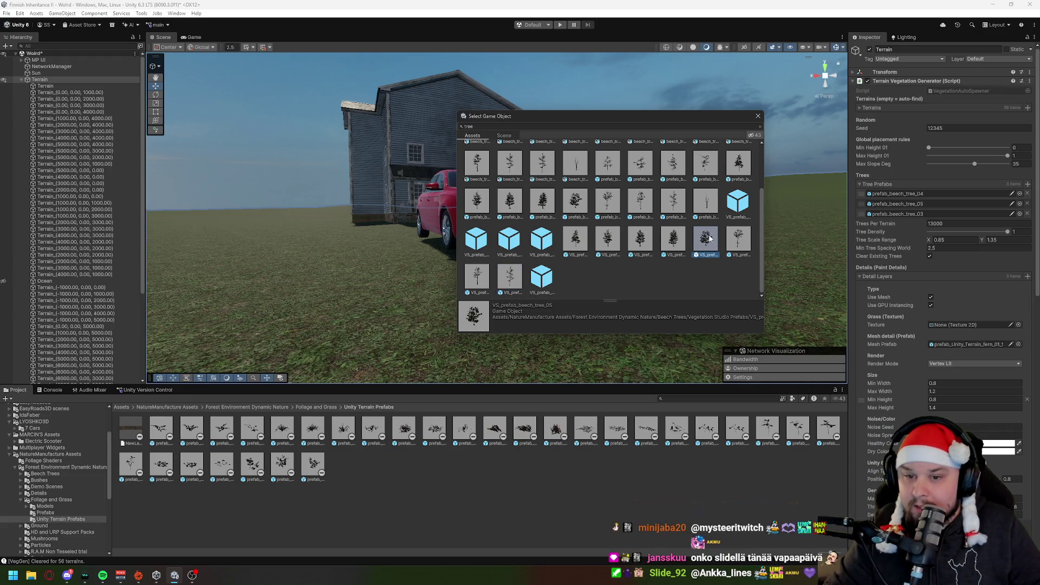
double_click(708, 239)
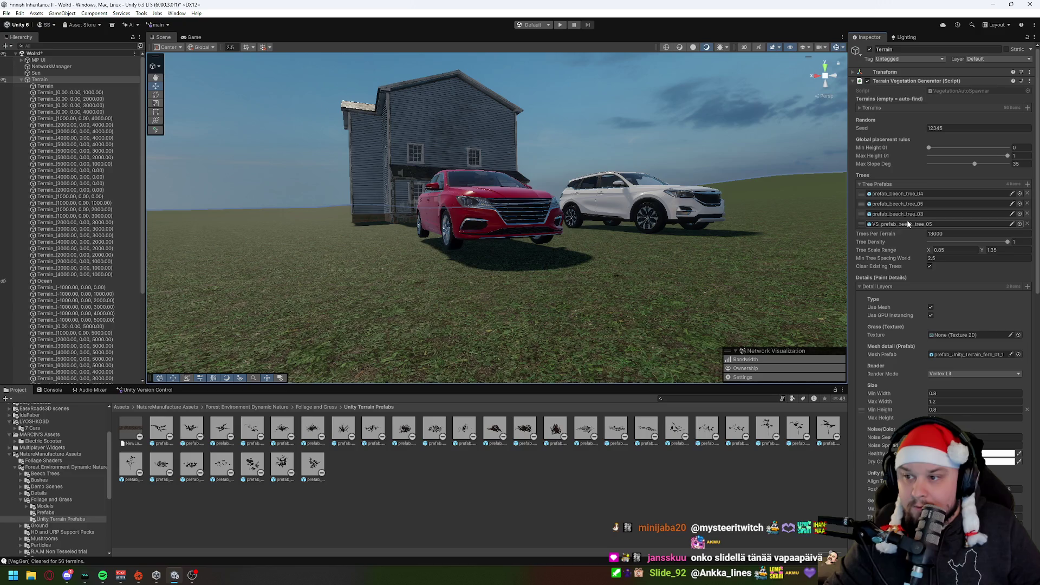
left_click(1012, 224)
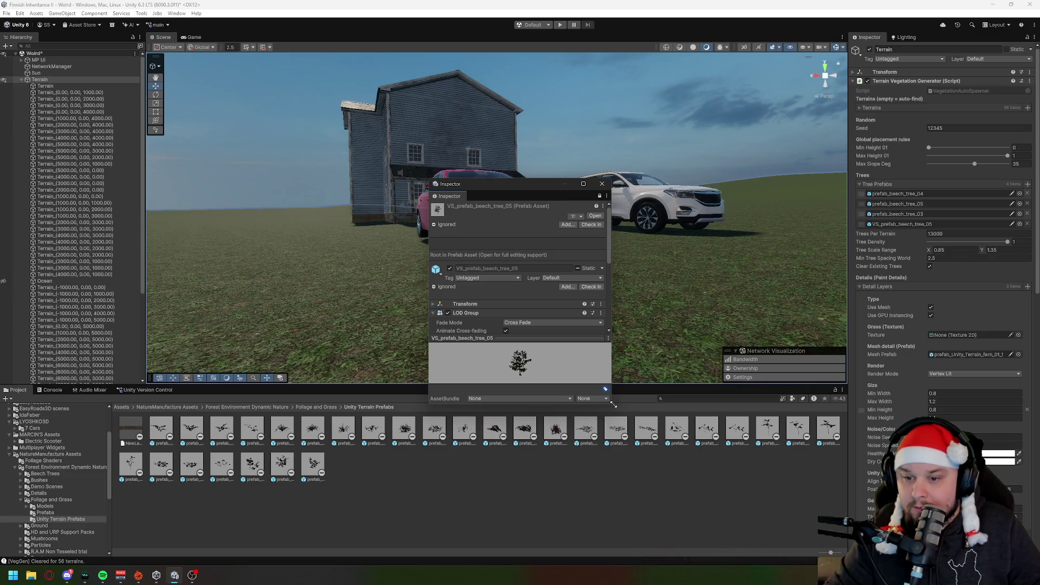
Examine VS_prefab_beech_tree_05 in prefab mode, return to the main scene, and pick another tree.
left_click_drag(611, 405, 757, 533)
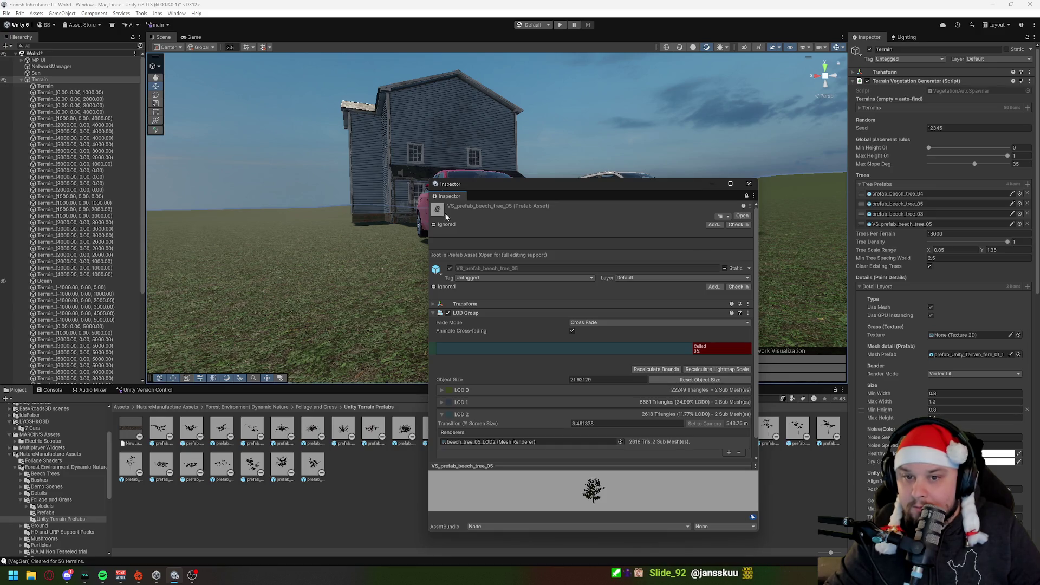
left_click(742, 216)
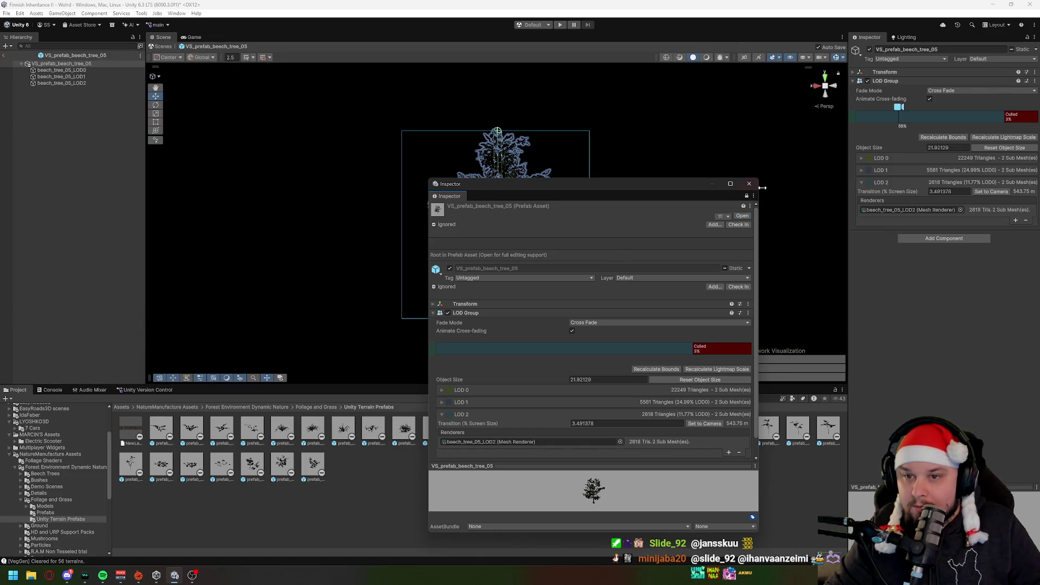
left_click(749, 184)
left_click(599, 262)
mouse_move(722, 262)
left_mouse_down()
mouse_move(694, 267)
mouse_move(750, 276)
left_mouse_up()
scroll(813, 282, "up", 5)
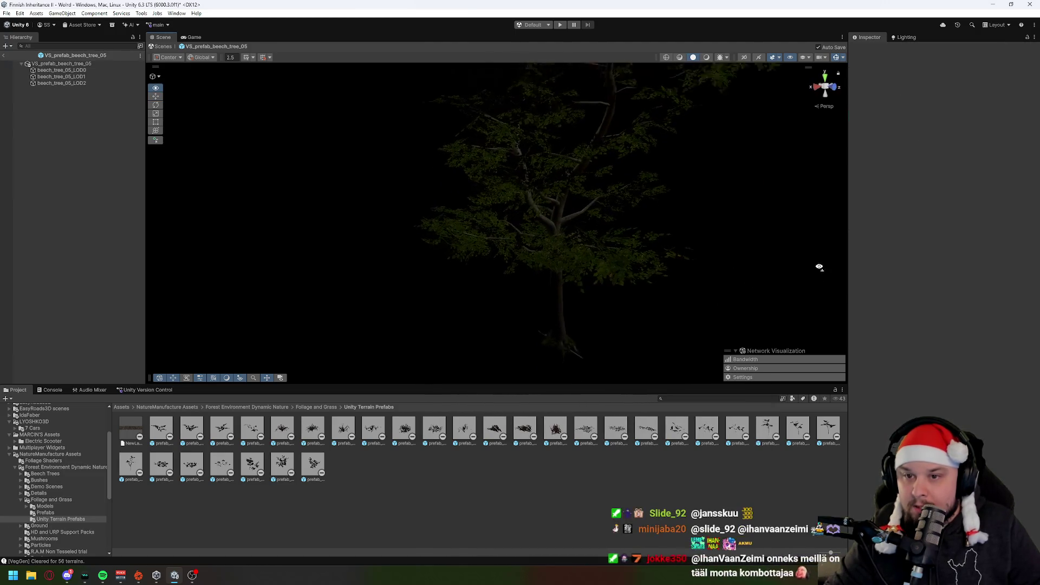
left_click(6, 56)
left_click(1022, 189)
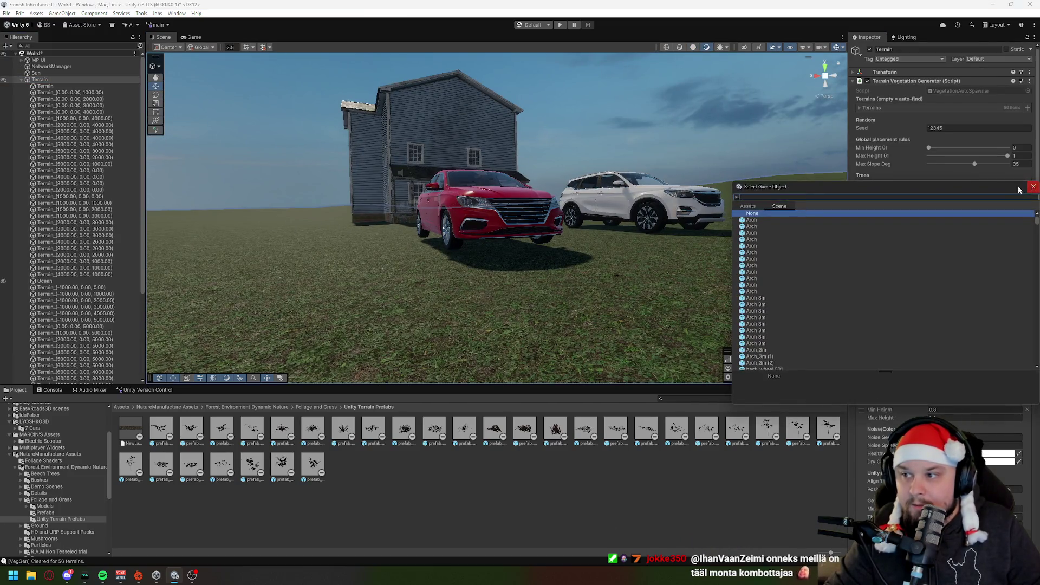
Search 'tree' in the object picker and assign beech_tree_09 as the fifth tree prefab.
left_click_drag(1022, 189, 768, 159)
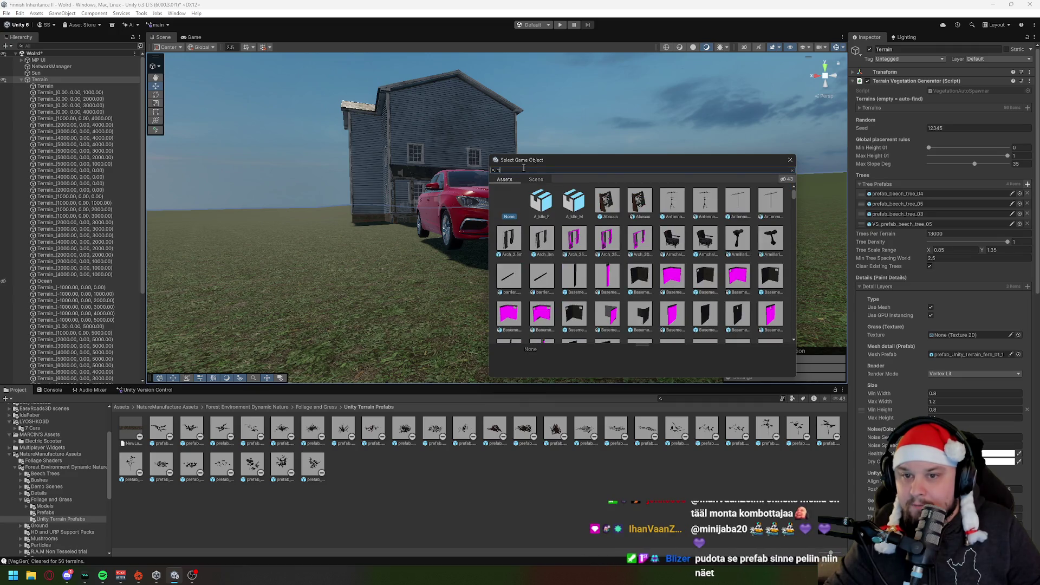
type("tree")
scroll(591, 290, "down", 3)
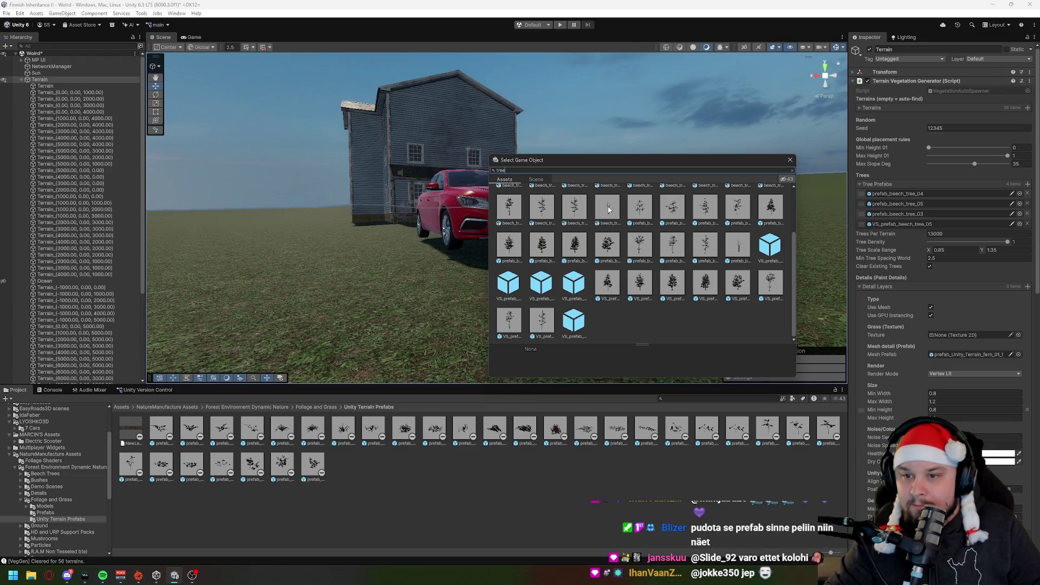
left_click(608, 209)
scroll(627, 238, "up", 1)
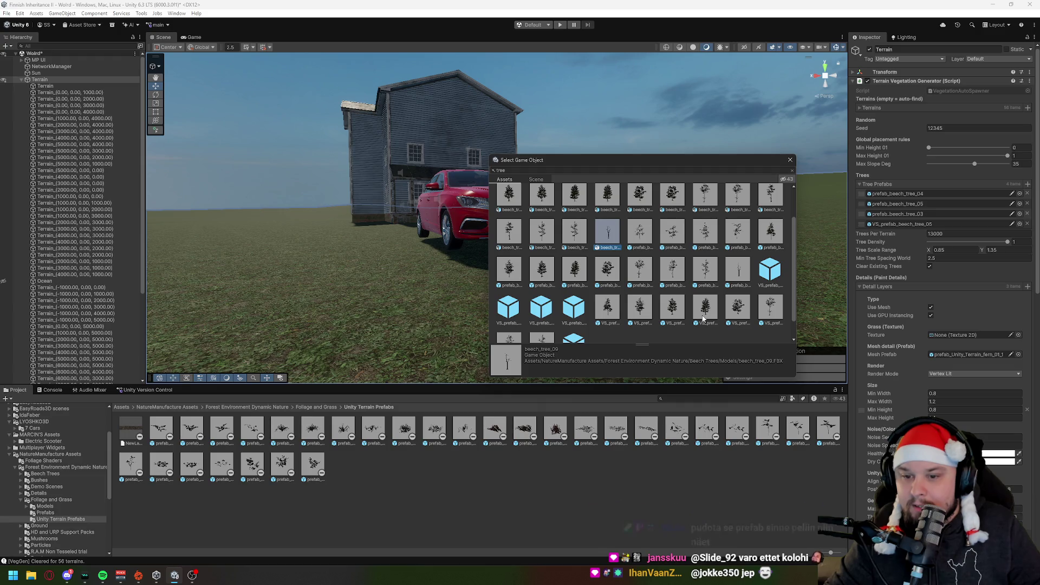
scroll(607, 233, "up", 2)
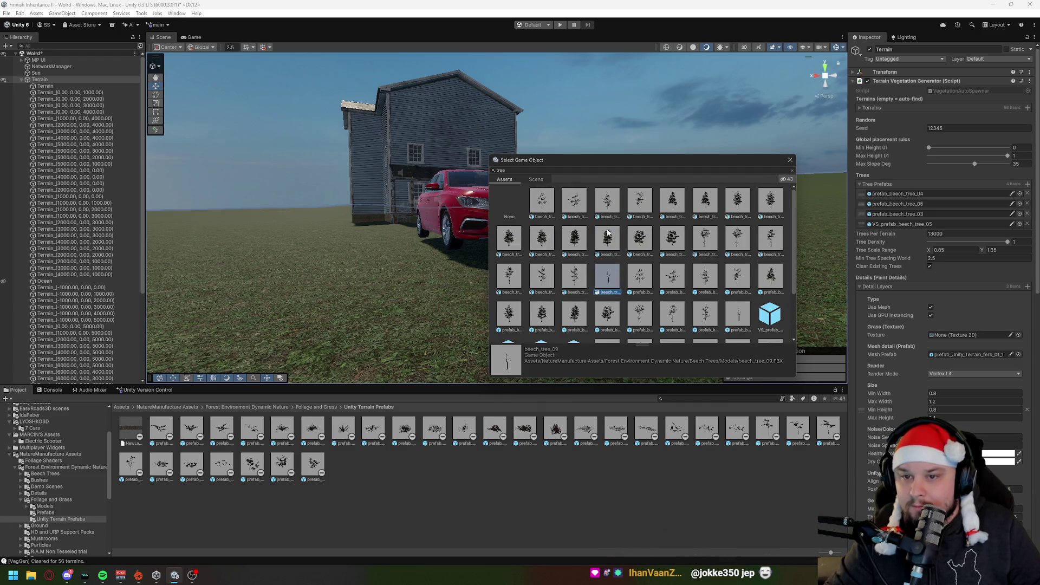
double_click(610, 286)
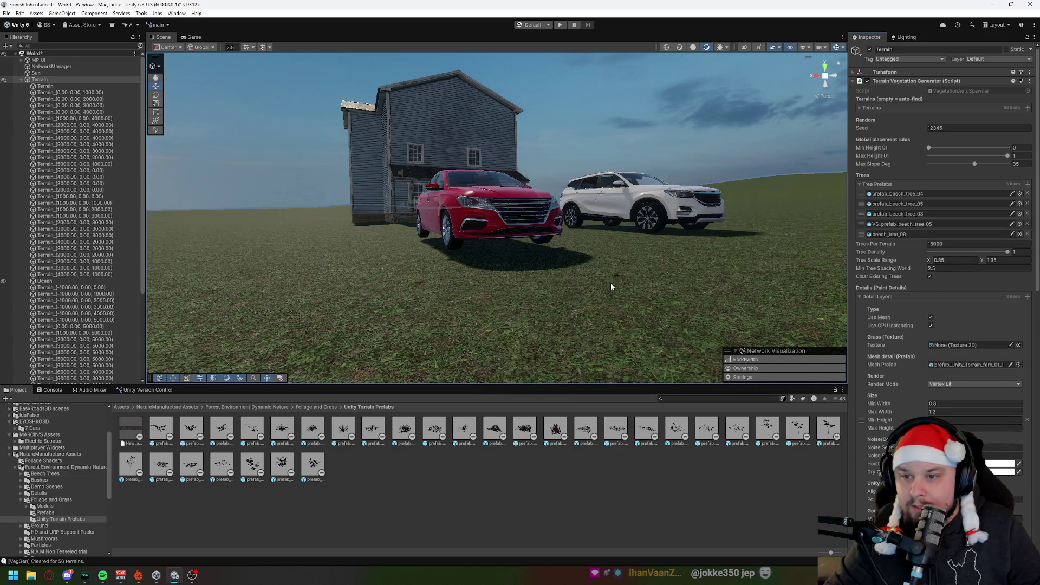
left_click(930, 244)
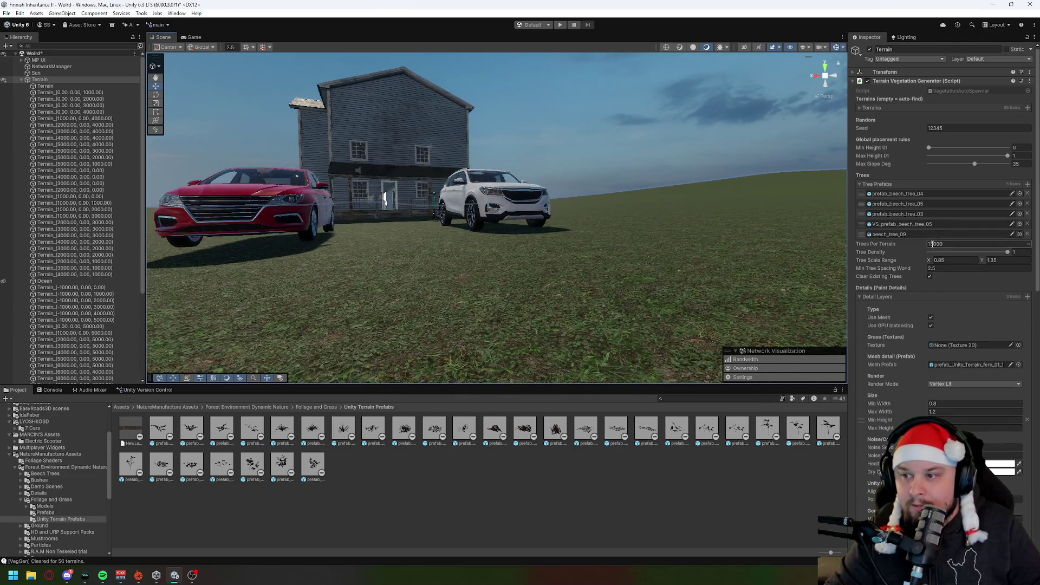
key("BackSpace")
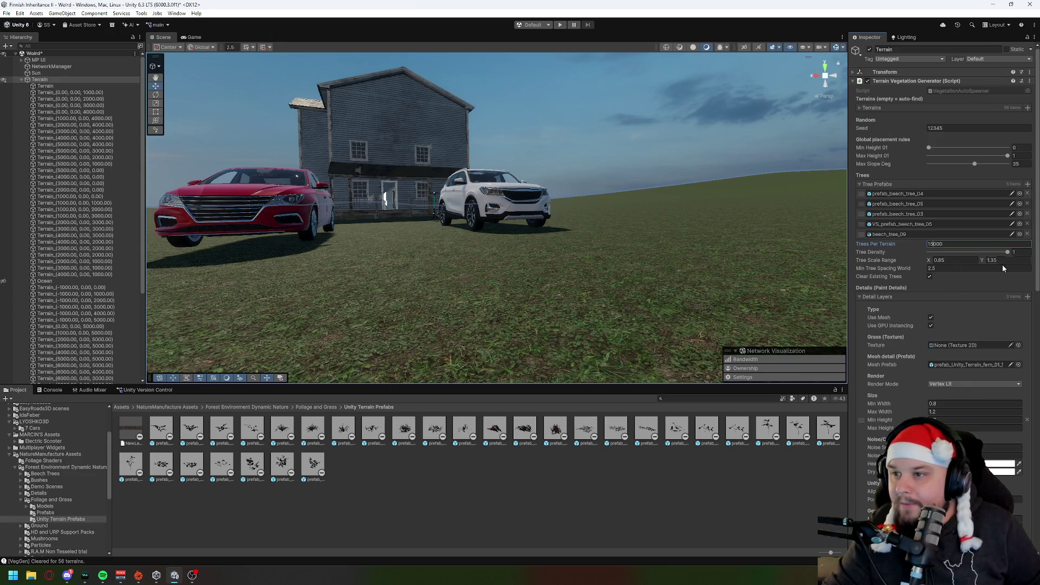
scroll(1005, 303, "down", 3)
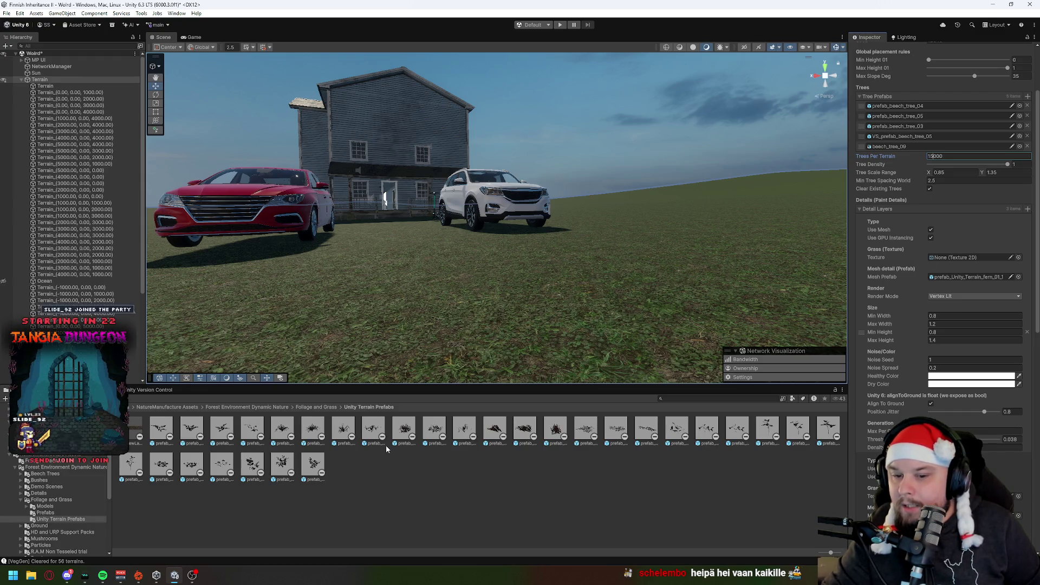
left_click(467, 431)
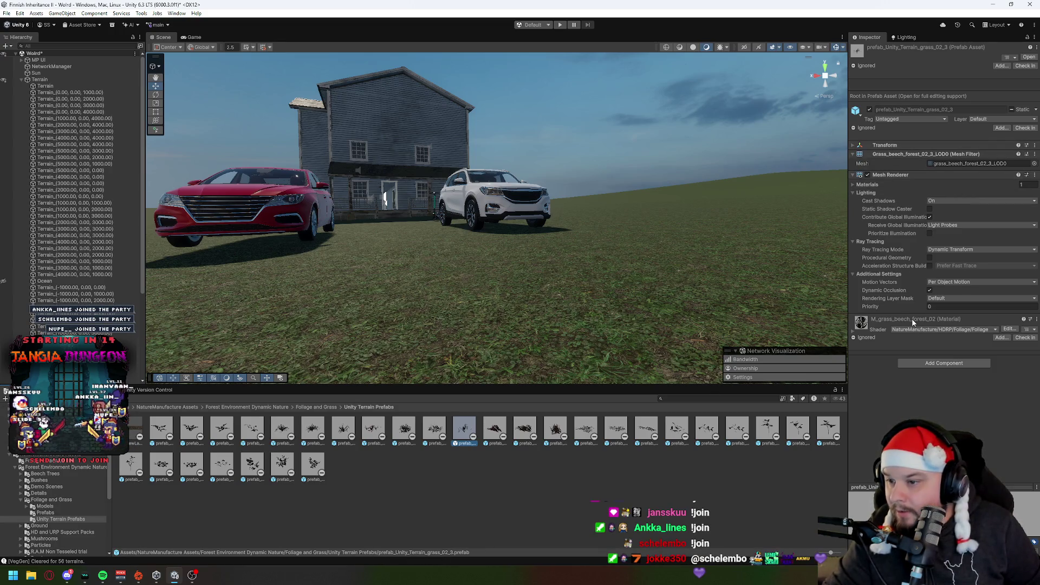
left_click(93, 78)
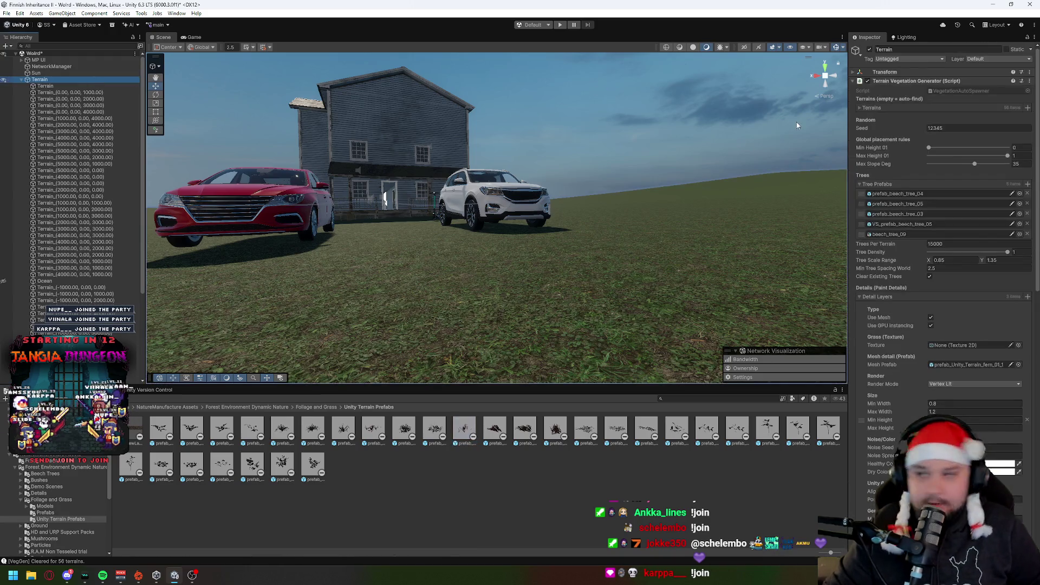
scroll(943, 321, "down", 3)
left_click(1028, 209)
scroll(918, 327, "down", 10)
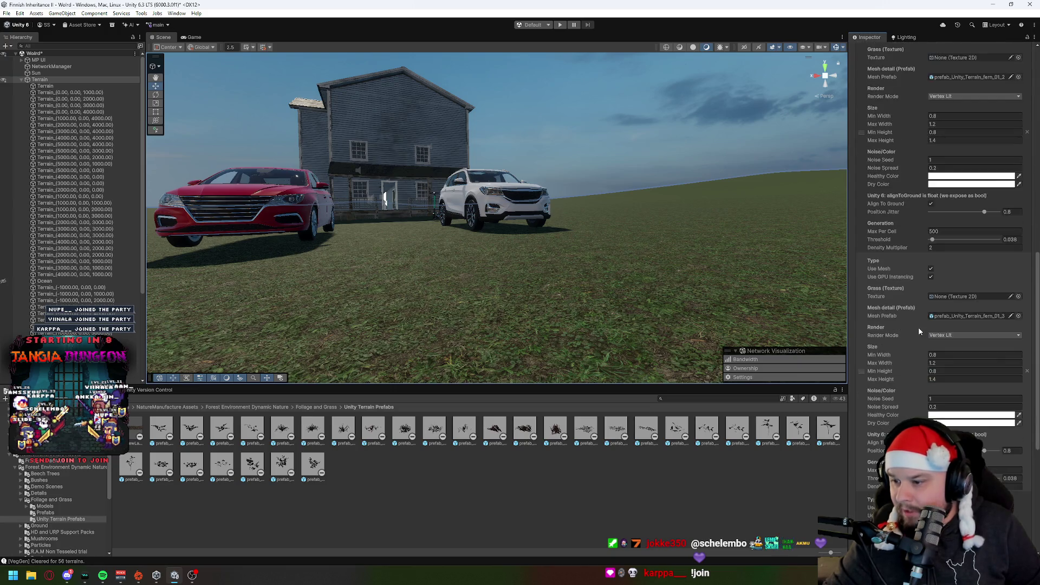
scroll(919, 330, "down", 3)
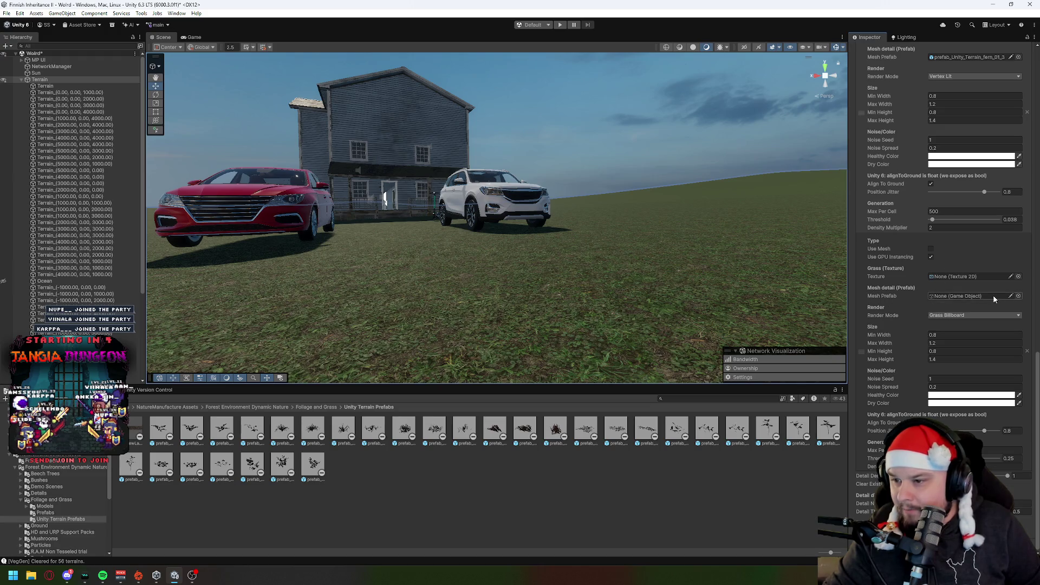
left_click(1019, 297)
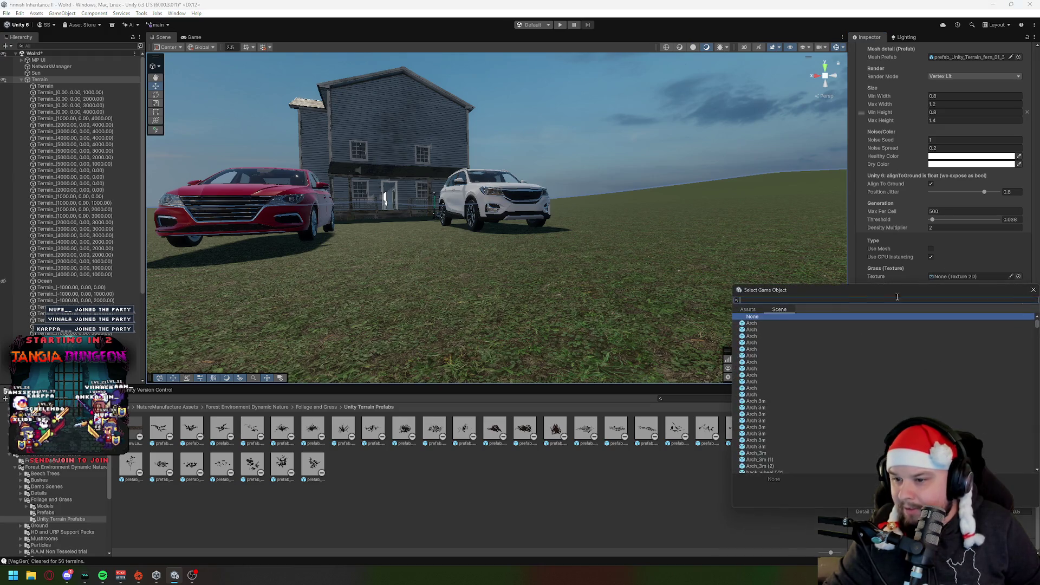
left_click(759, 309)
type("grass")
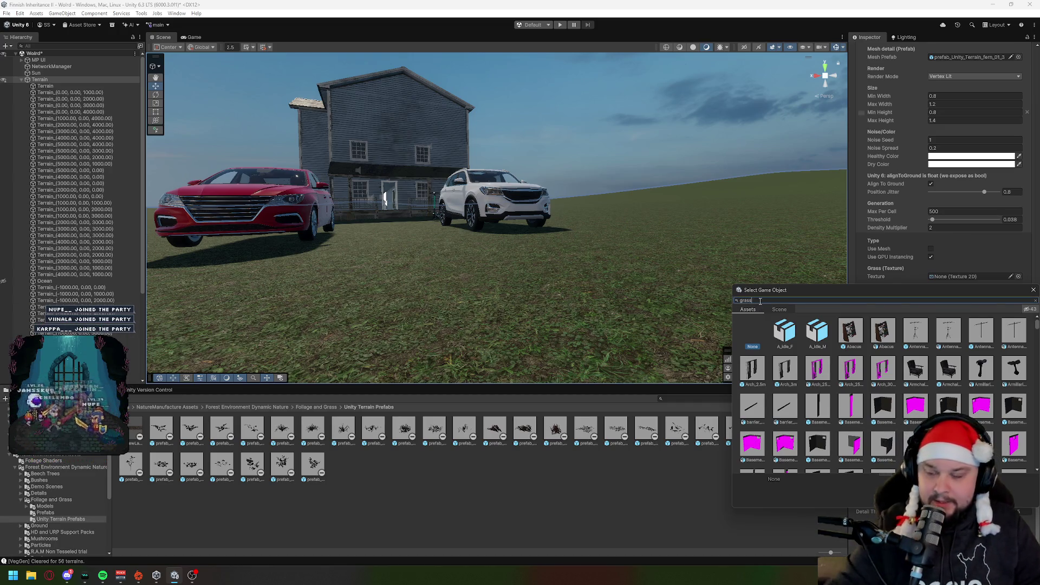
left_click_drag(818, 291, 484, 82)
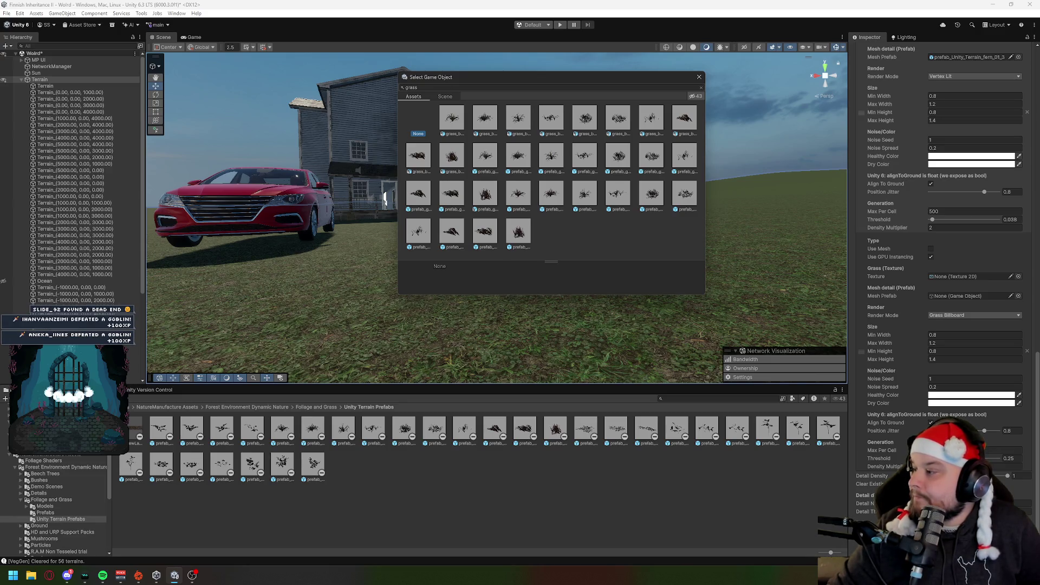
left_click_drag(598, 79, 546, 86)
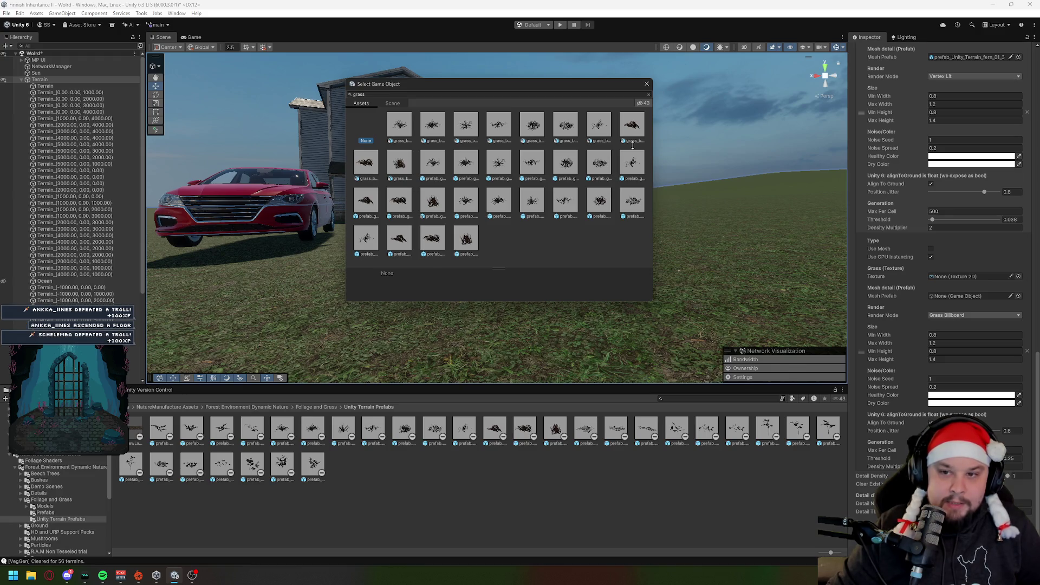
key("Escape")
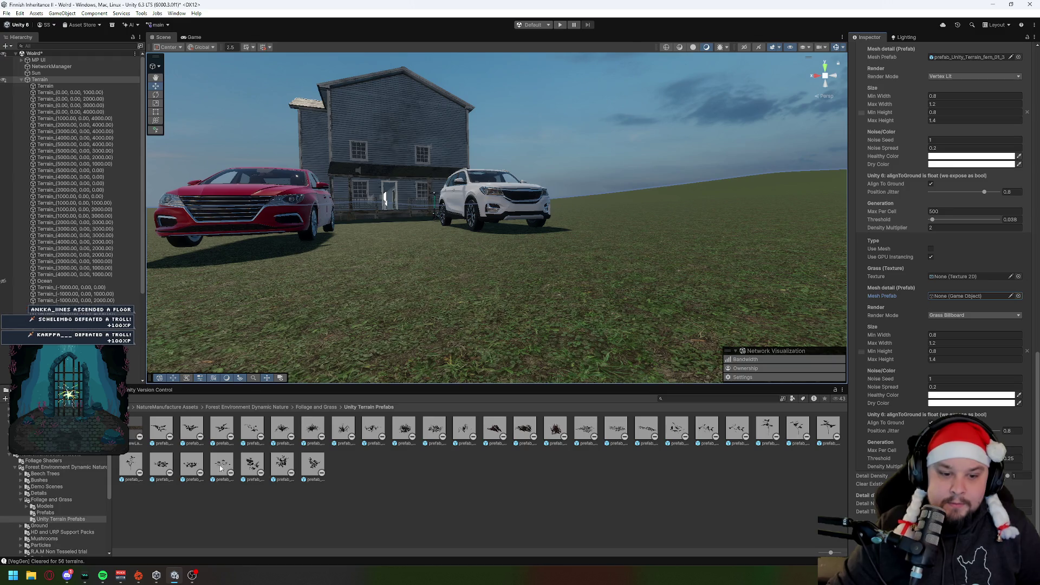
double_click(191, 467)
left_click(460, 298)
mouse_move(460, 298)
left_mouse_down()
mouse_move(621, 217)
mouse_move(652, 357)
left_mouse_up()
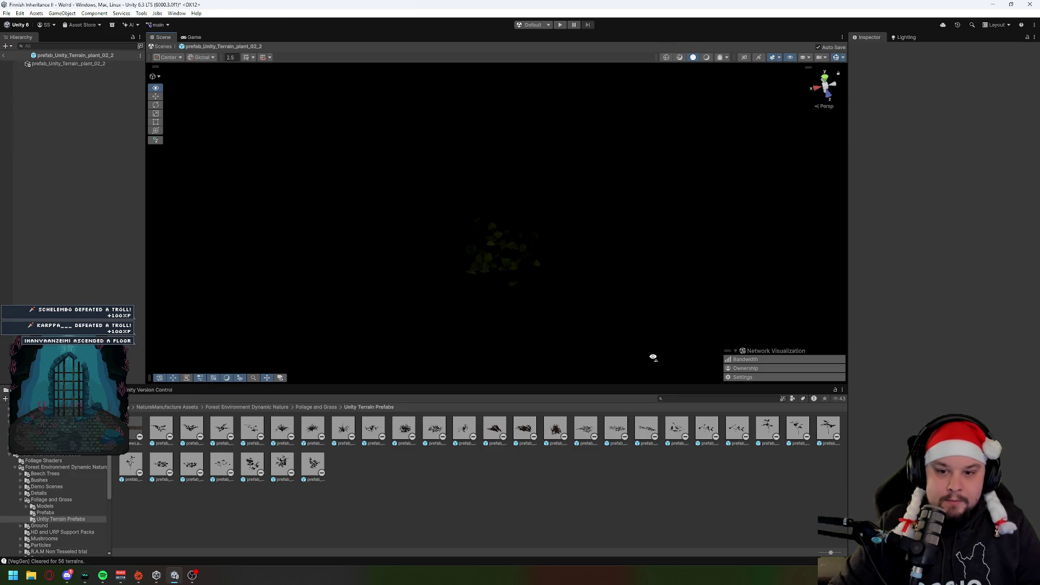
scroll(652, 358, "up", 3)
scroll(652, 364, "down", 3)
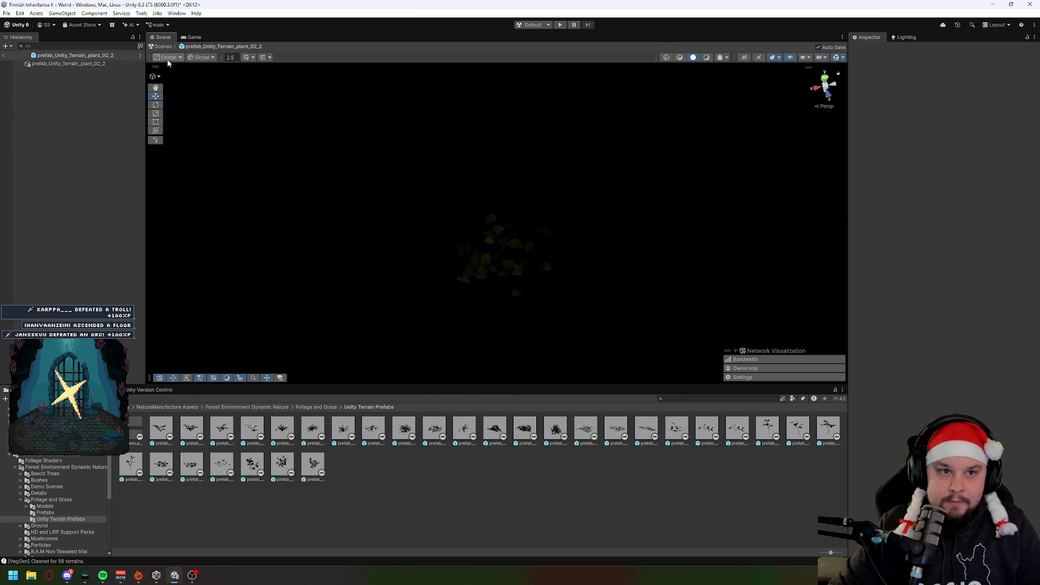
left_click(4, 55)
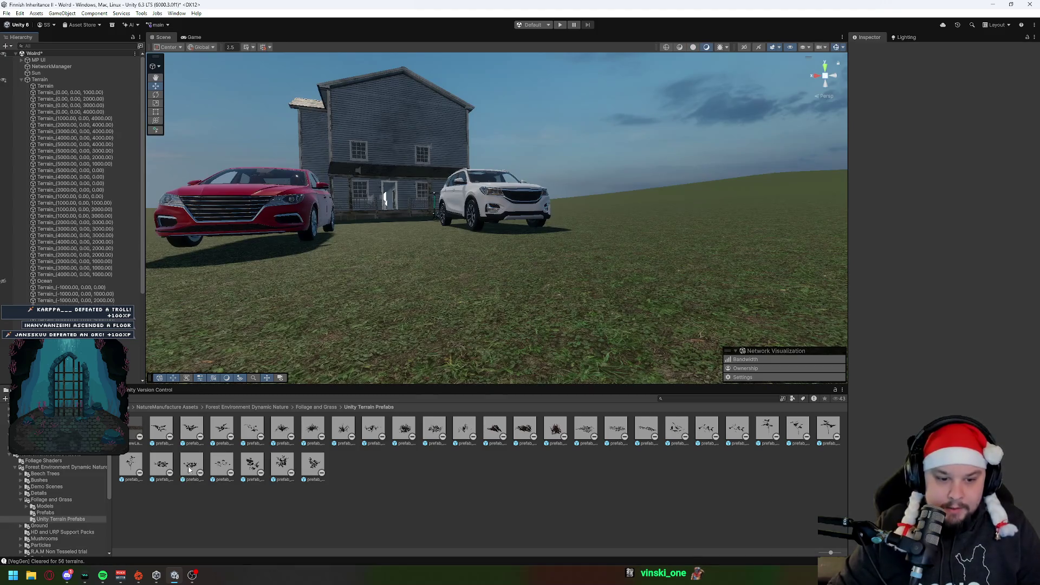
left_click(189, 469)
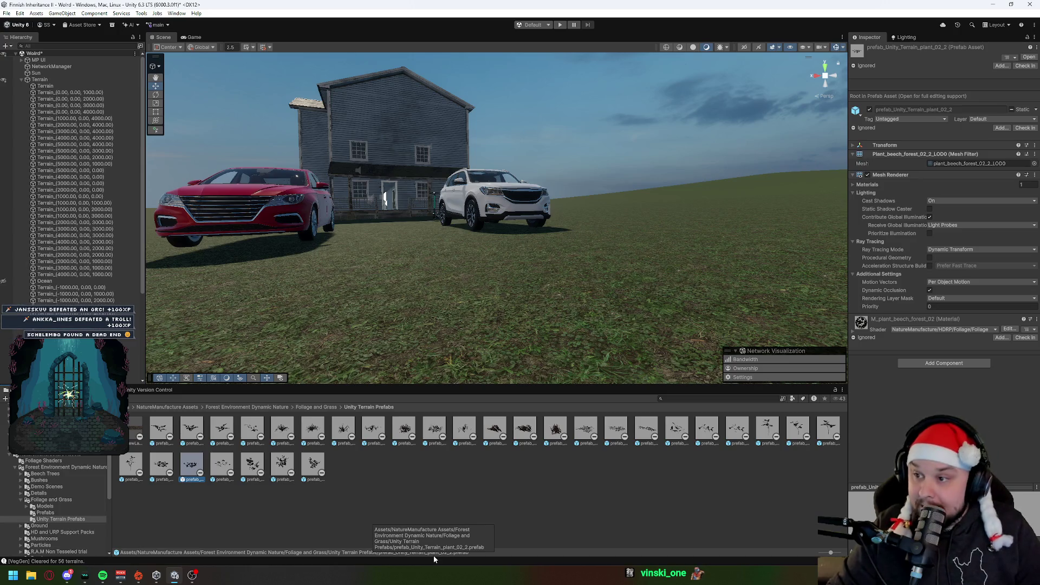
left_click(39, 79)
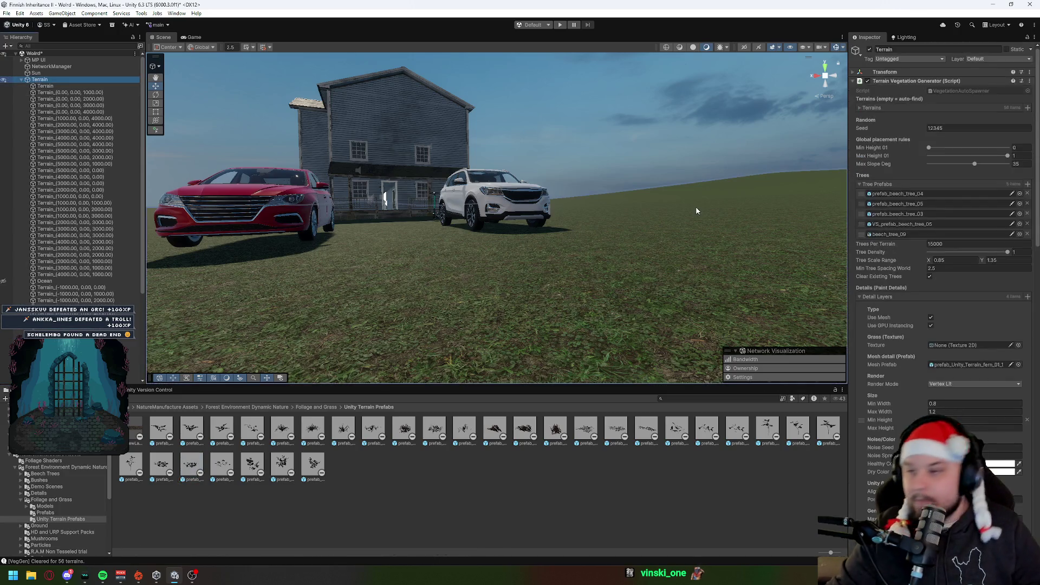
scroll(916, 260, "down", 5)
scroll(925, 270, "down", 10)
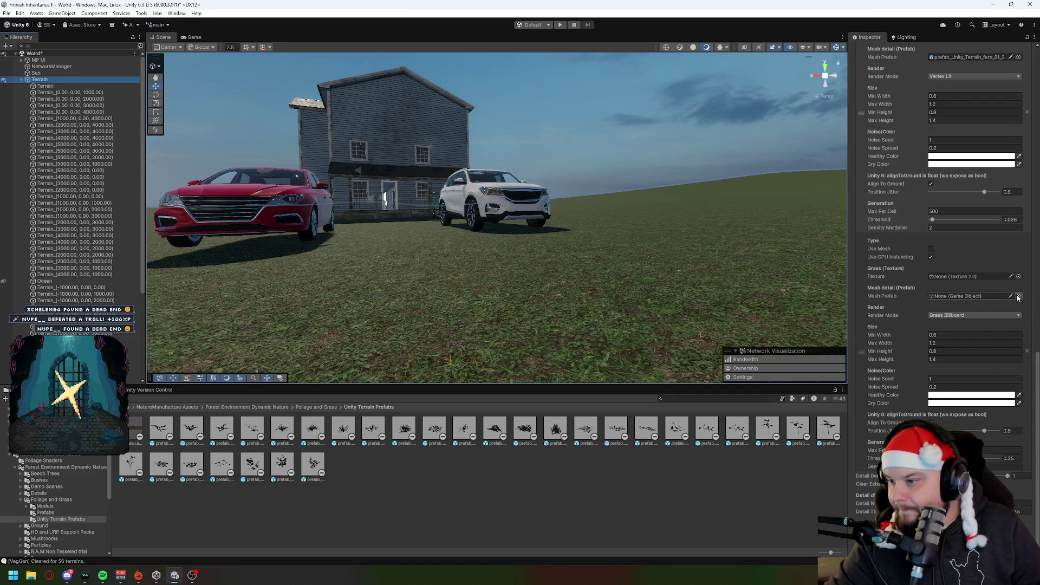
Search the picker for 'plant' and assign prefab_plant_02_2 as the empty layer's mesh prefab.
left_click(1018, 296)
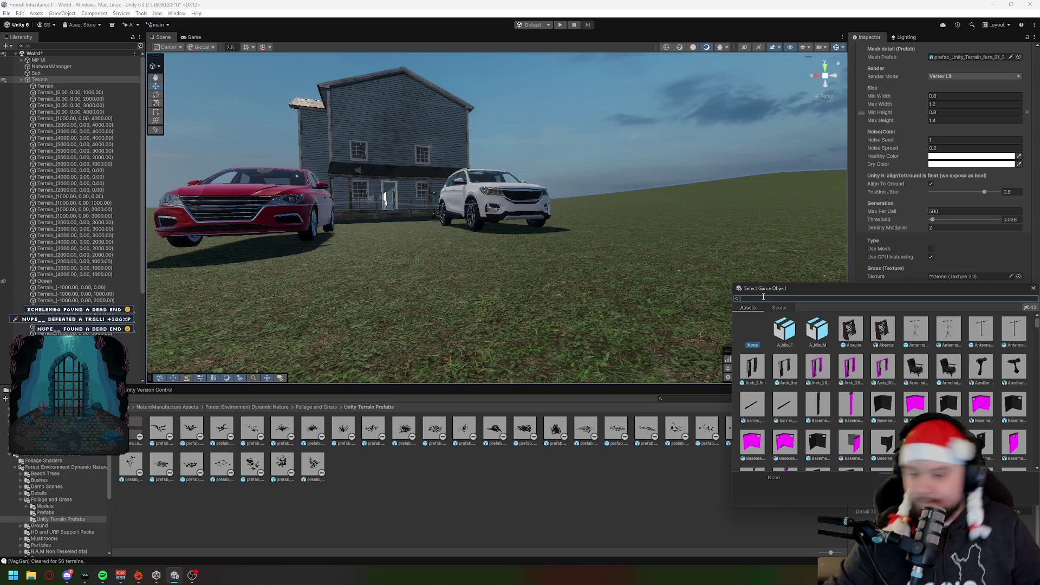
type("plant")
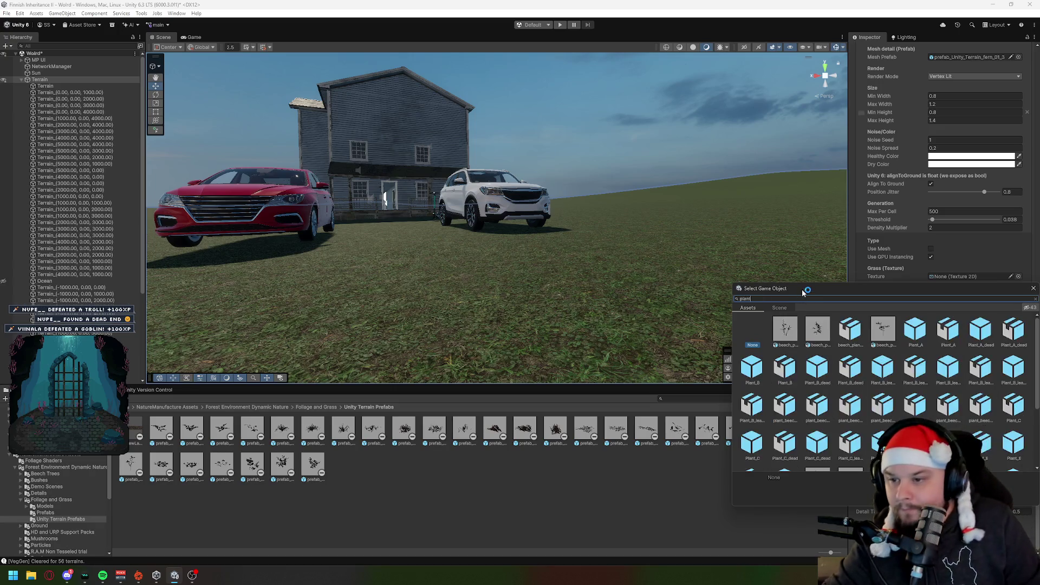
left_click_drag(803, 291, 409, 133)
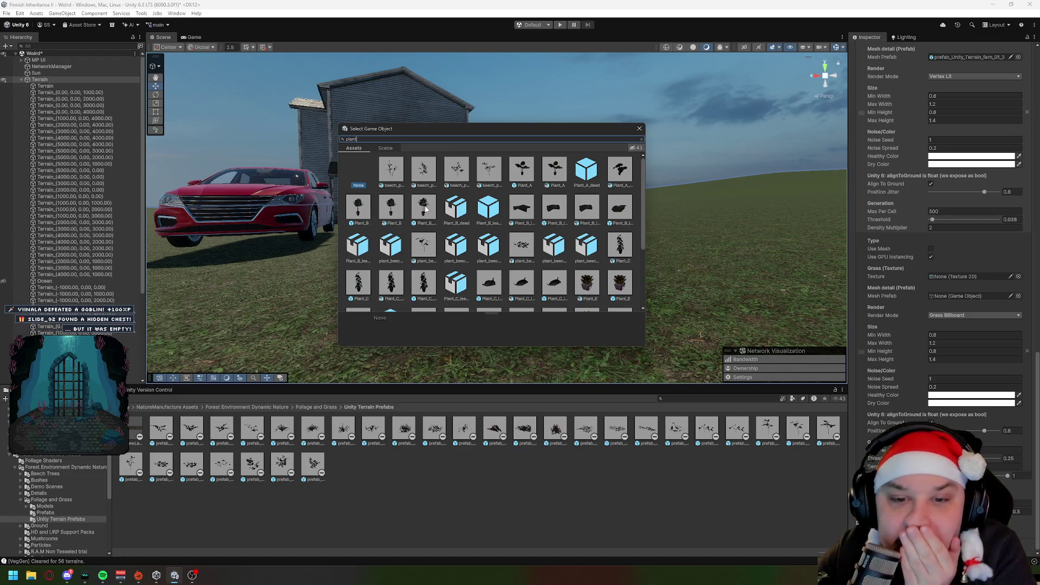
scroll(425, 209, "down", 3)
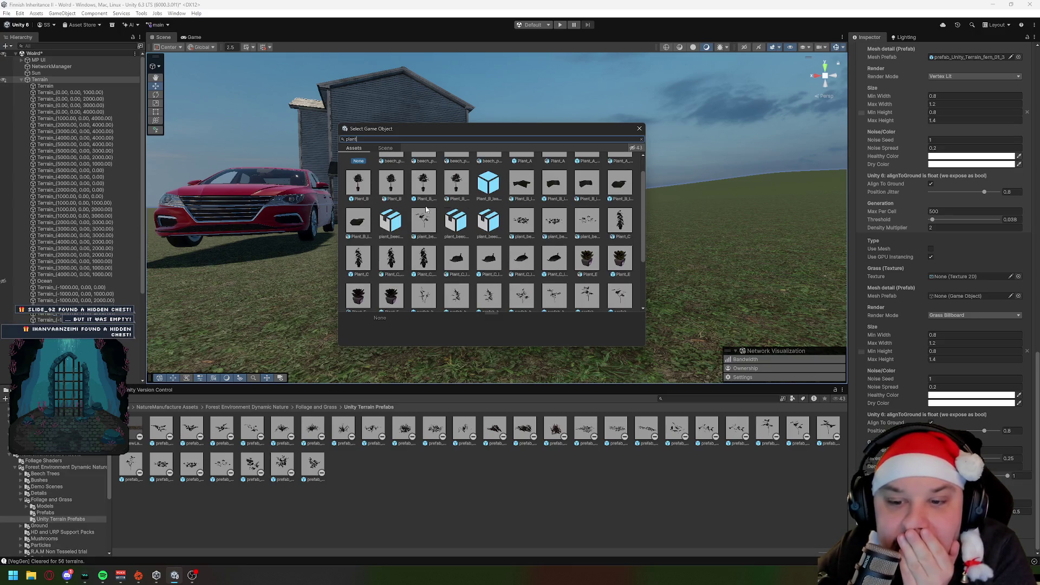
scroll(426, 210, "down", 2)
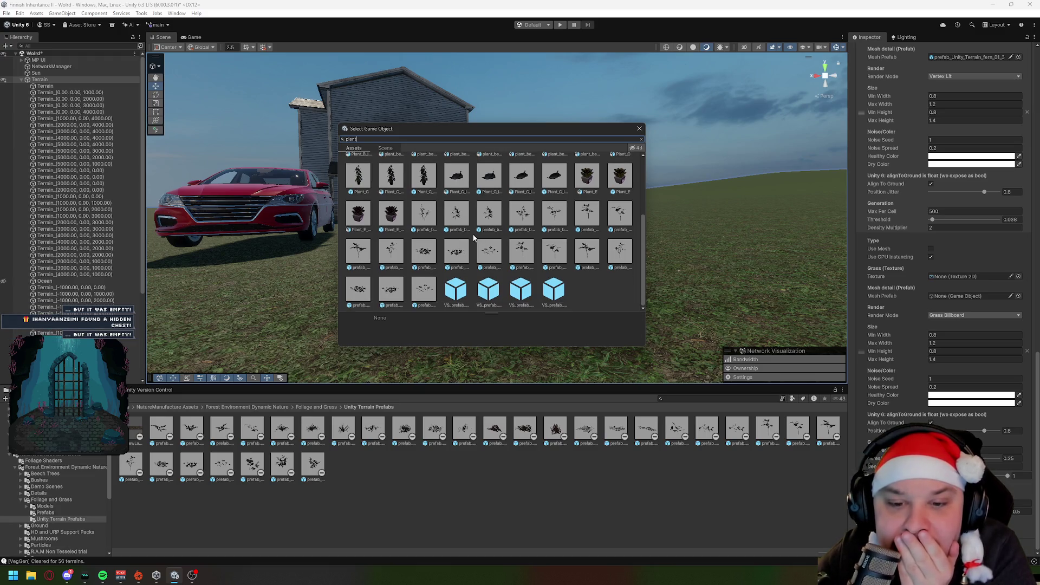
left_click(458, 253)
left_click(424, 253)
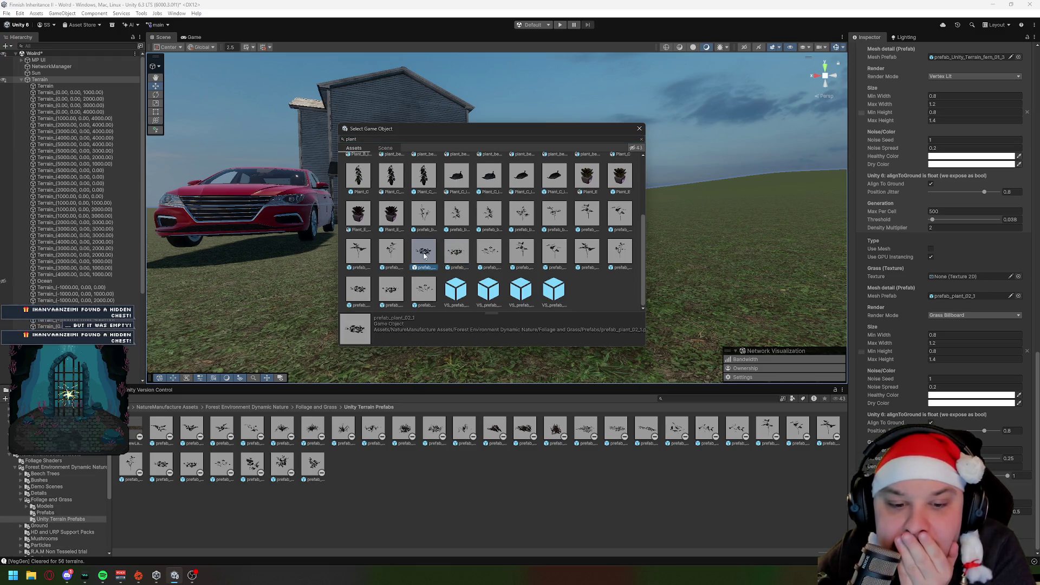
left_click(455, 253)
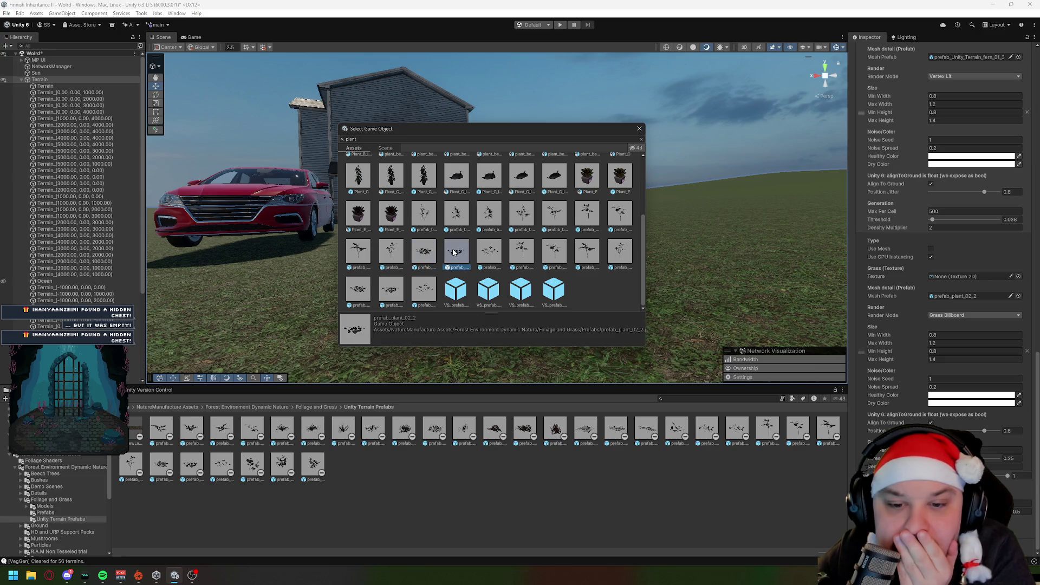
double_click(454, 252)
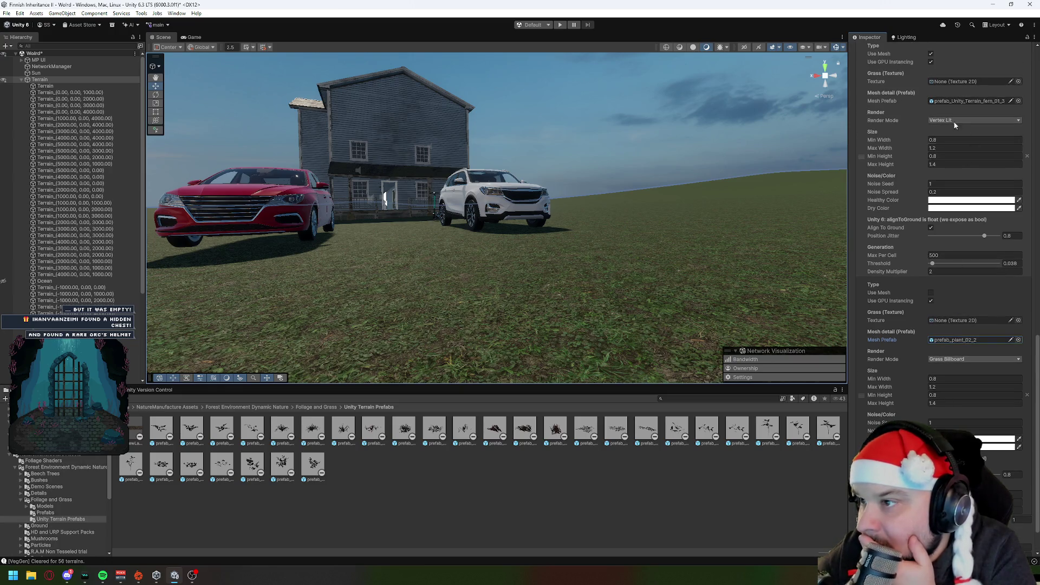
Enable Use Mesh on the prefab_plant_02_2 layer and switch its Render Mode to Vertex Lit.
scroll(944, 343, "up", 3)
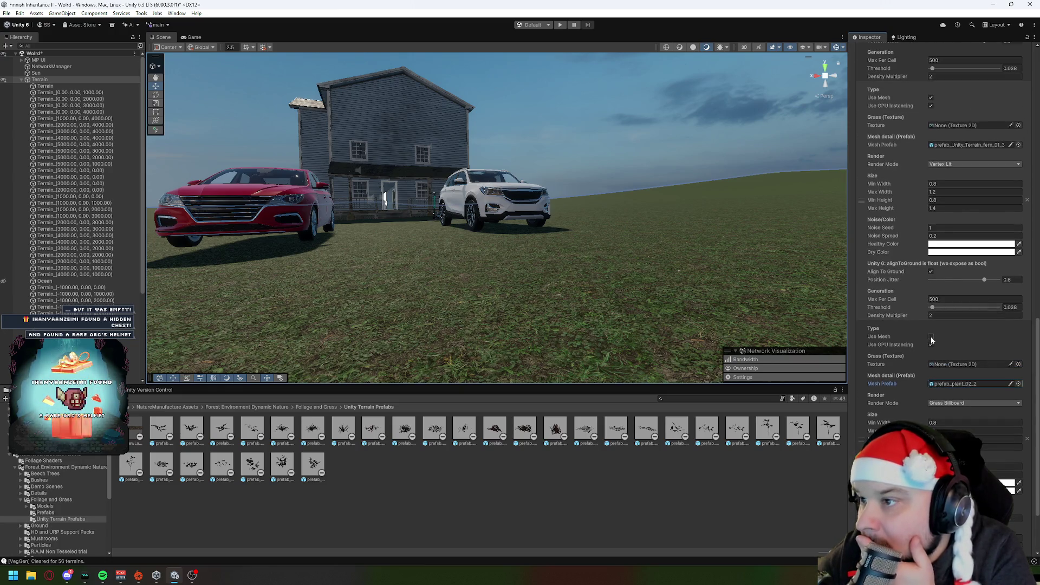
left_click(931, 337)
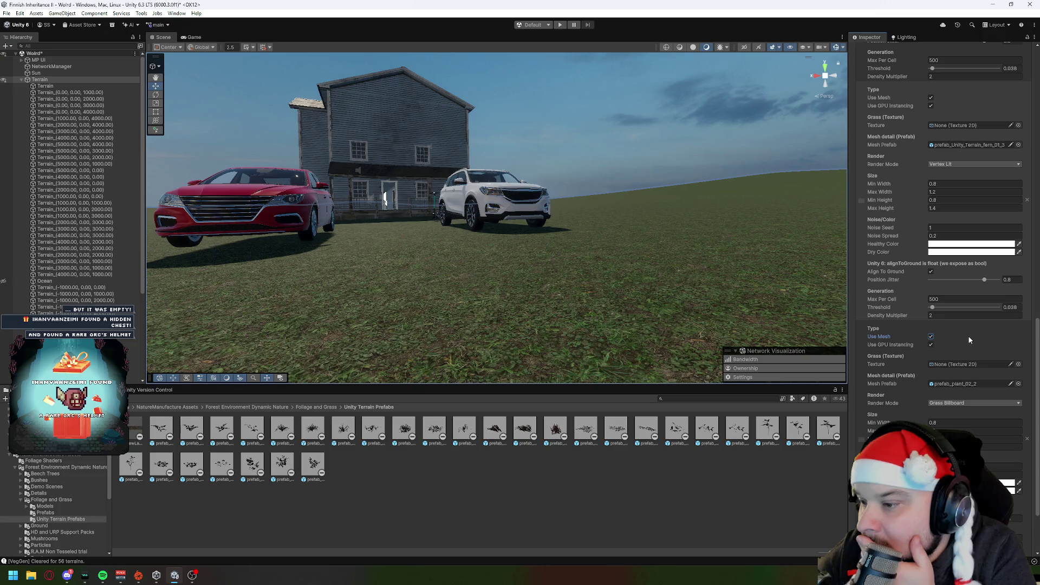
left_click(944, 402)
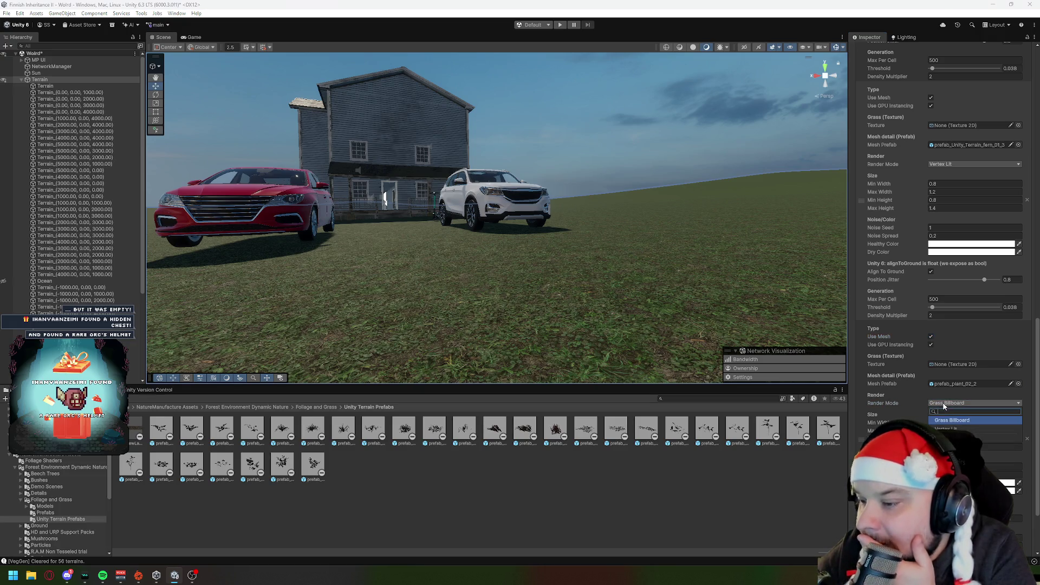
left_click(951, 424)
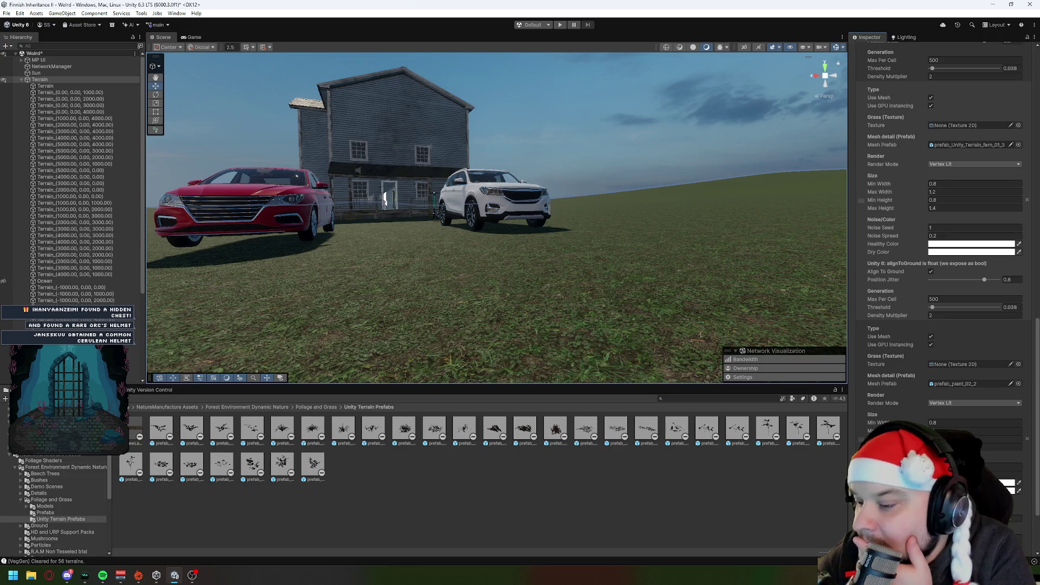
scroll(942, 292, "down", 1)
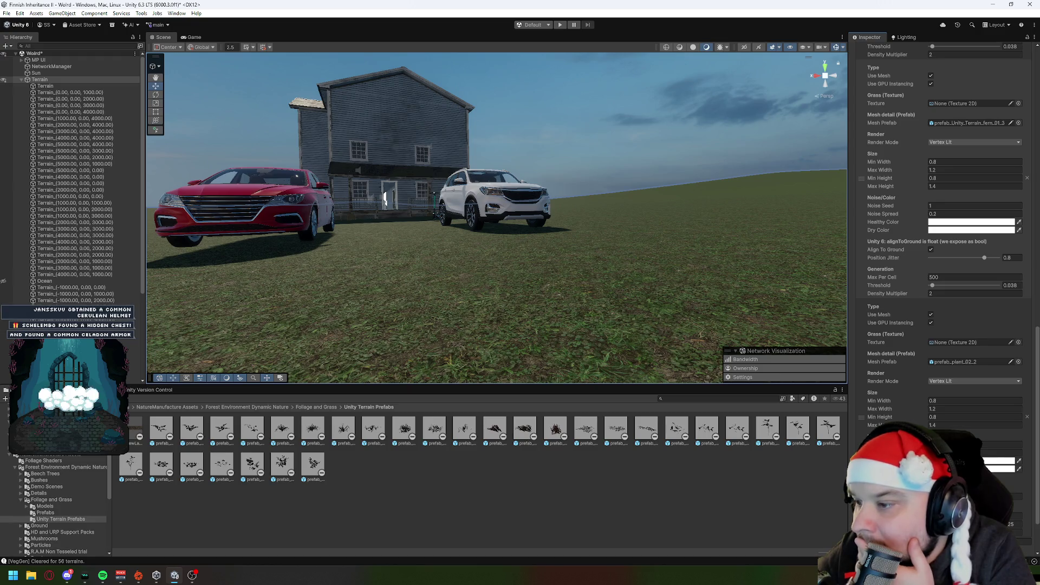
scroll(943, 292, "down", 1)
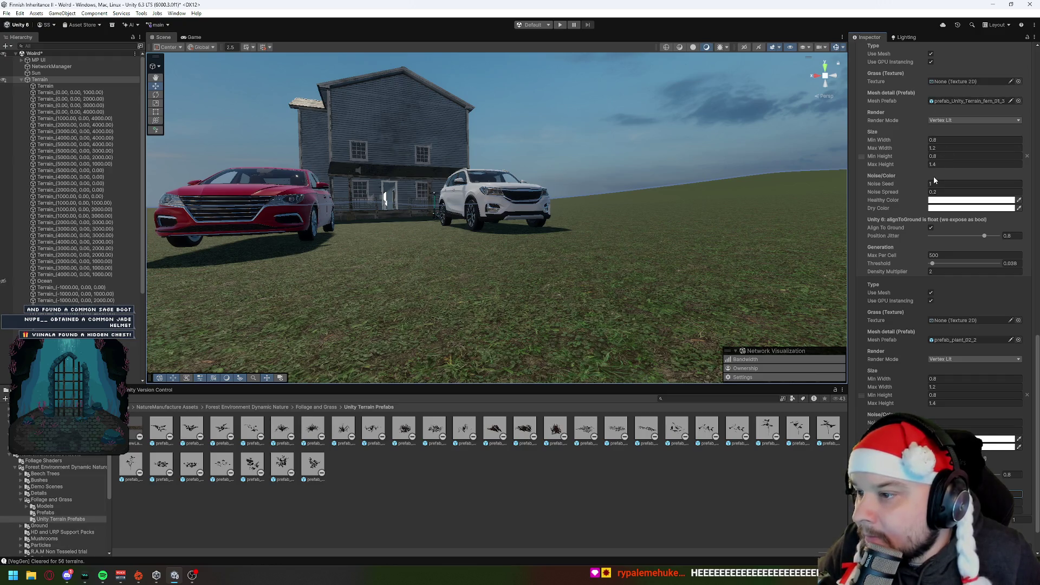
left_click(942, 254)
type("1000")
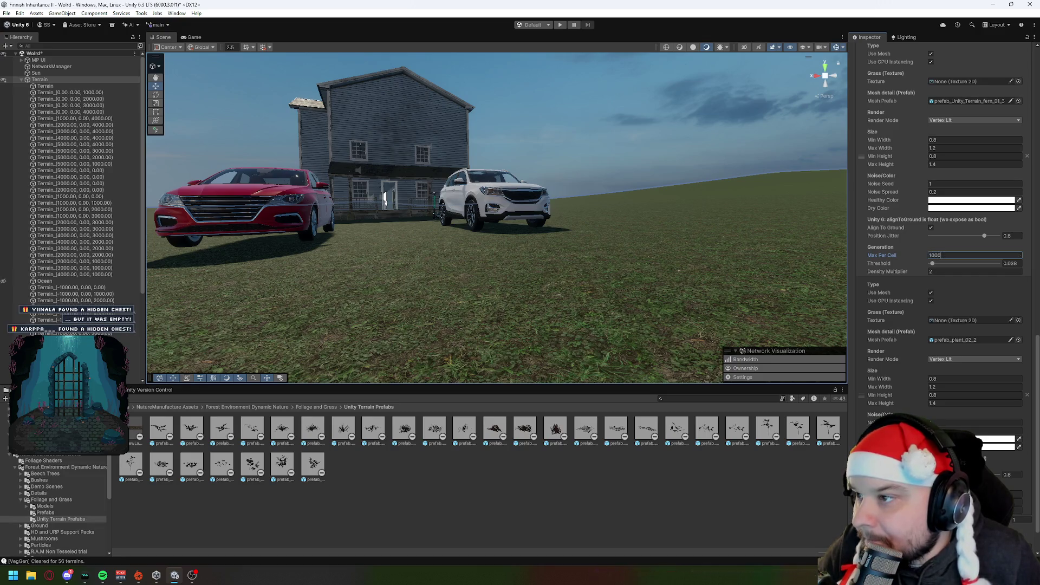
key("Return")
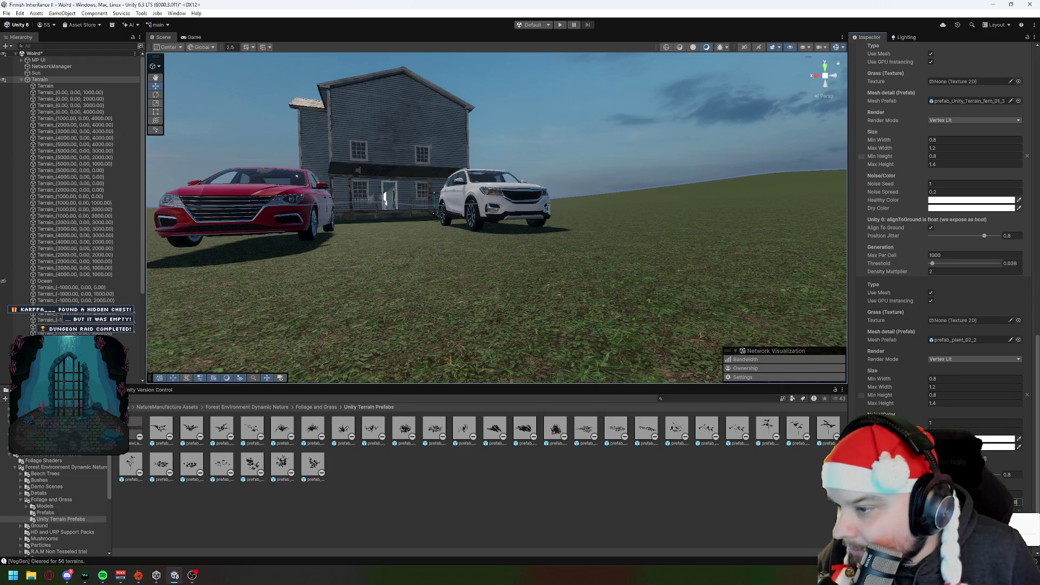
key("Return")
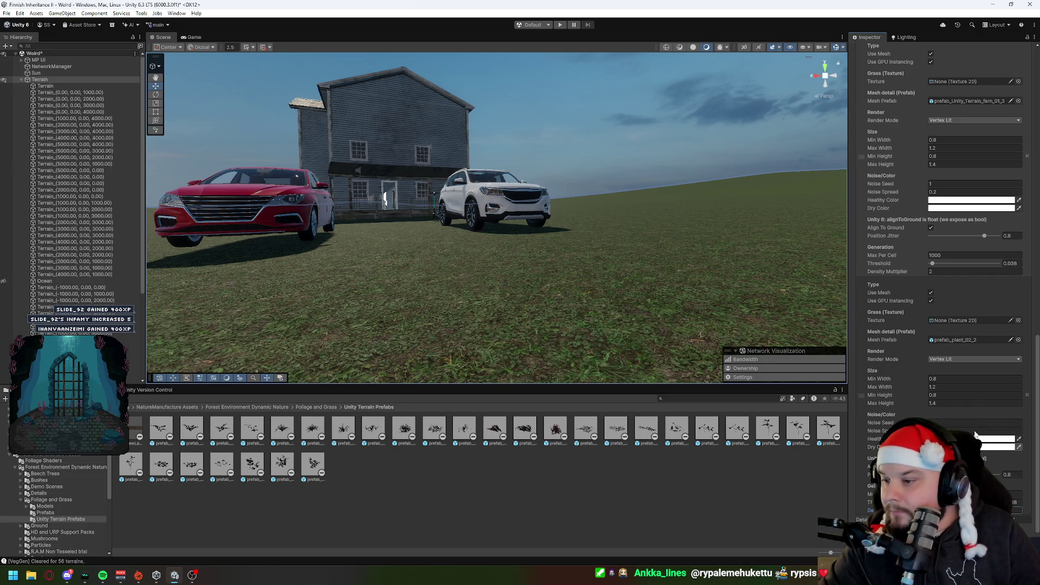
scroll(942, 270, "down", 1)
scroll(942, 271, "down", 1)
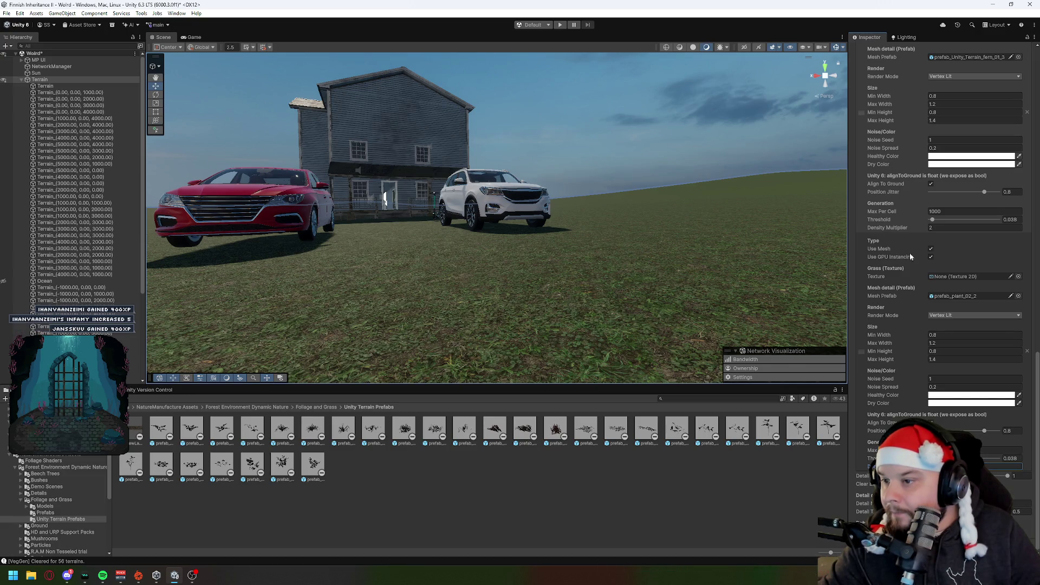
scroll(917, 261, "up", 10)
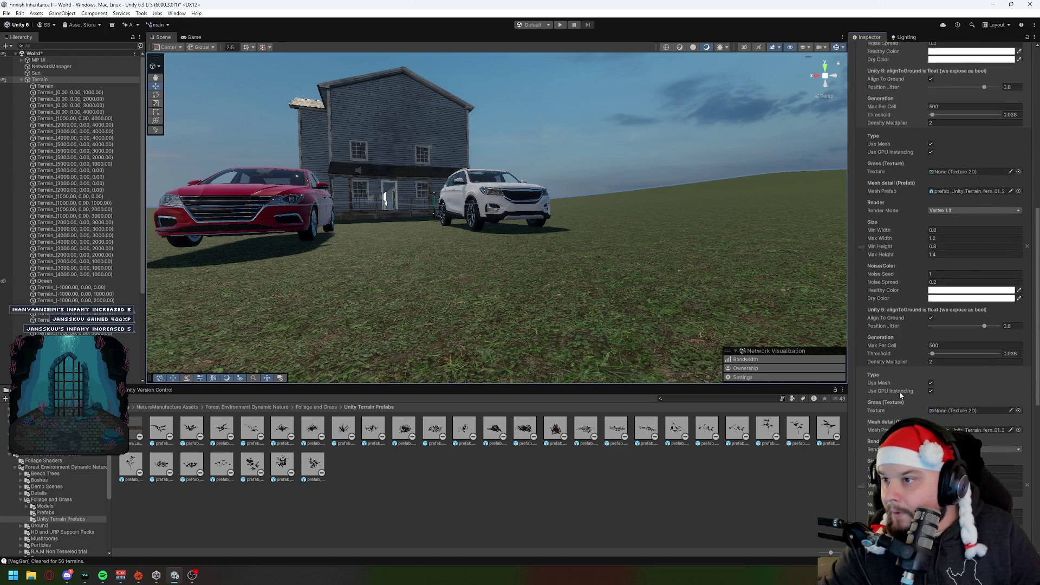
scroll(901, 396, "up", 6)
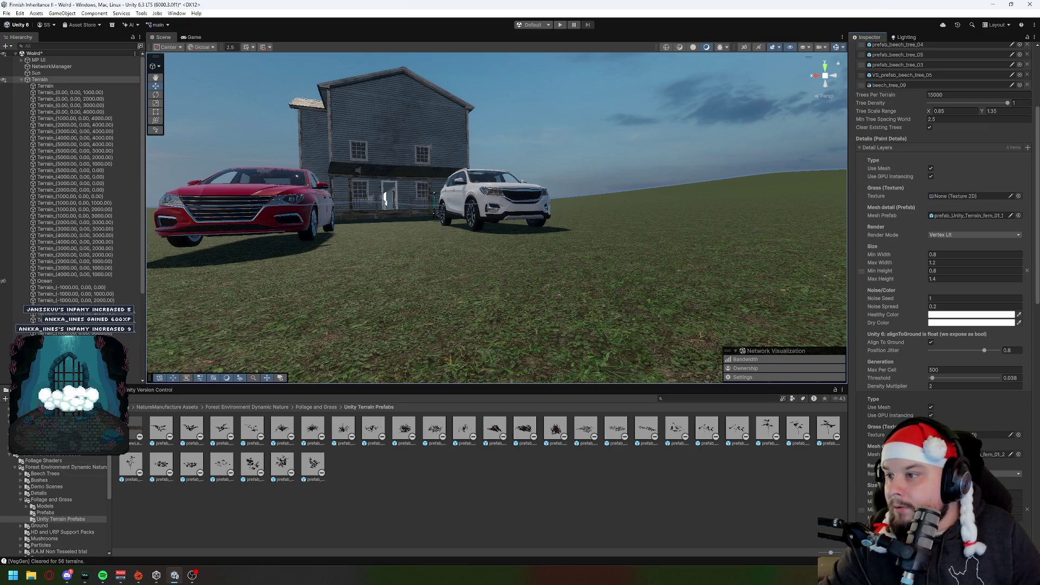
scroll(943, 271, "down", 6)
scroll(942, 271, "down", 5)
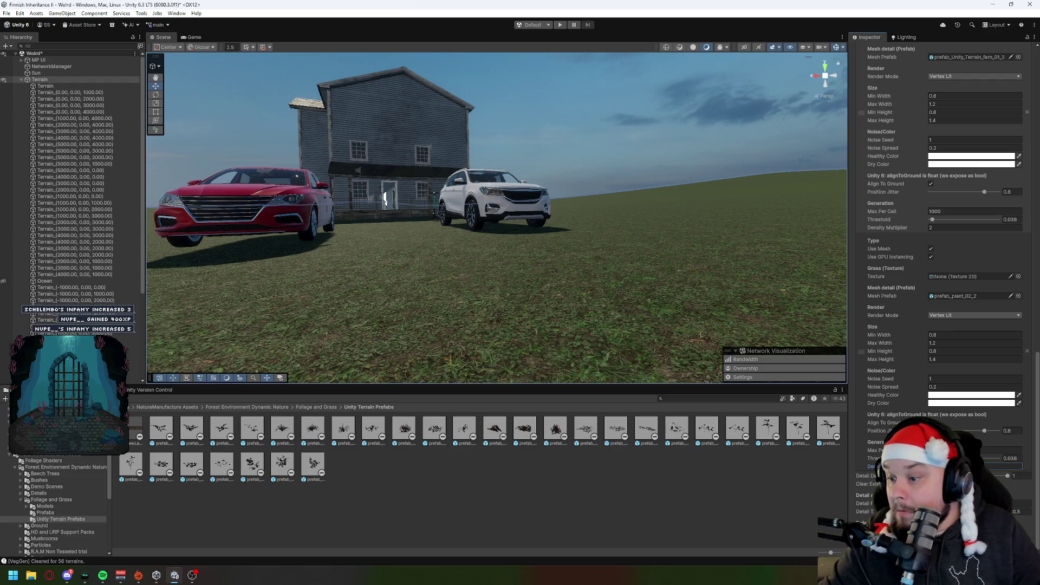
Set the second fern detail layer's Max Per Cell to 1000.
scroll(943, 271, "up", 5)
scroll(943, 271, "up", 6)
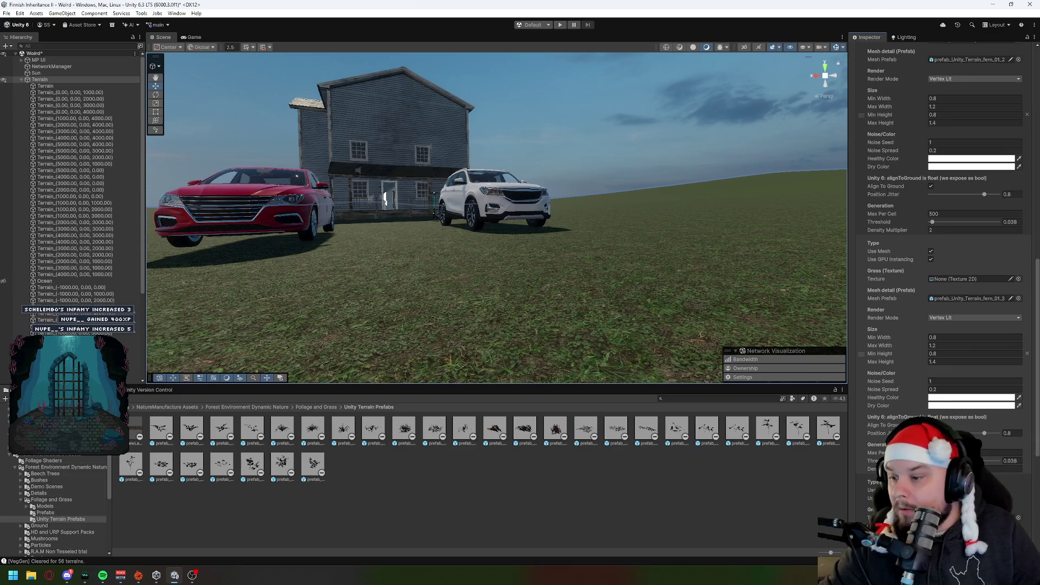
scroll(963, 429, "down", 4)
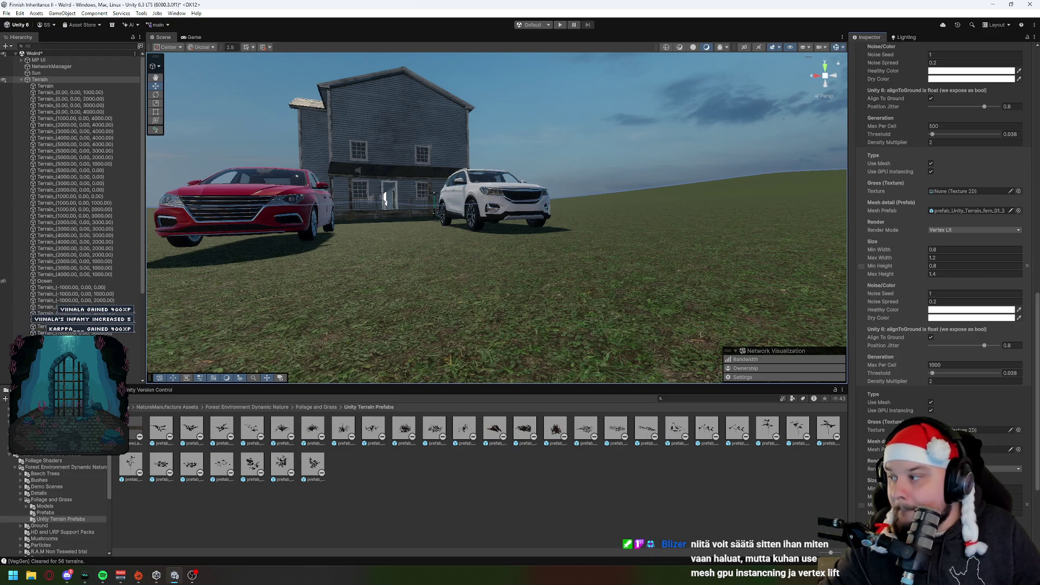
scroll(942, 408, "down", 5)
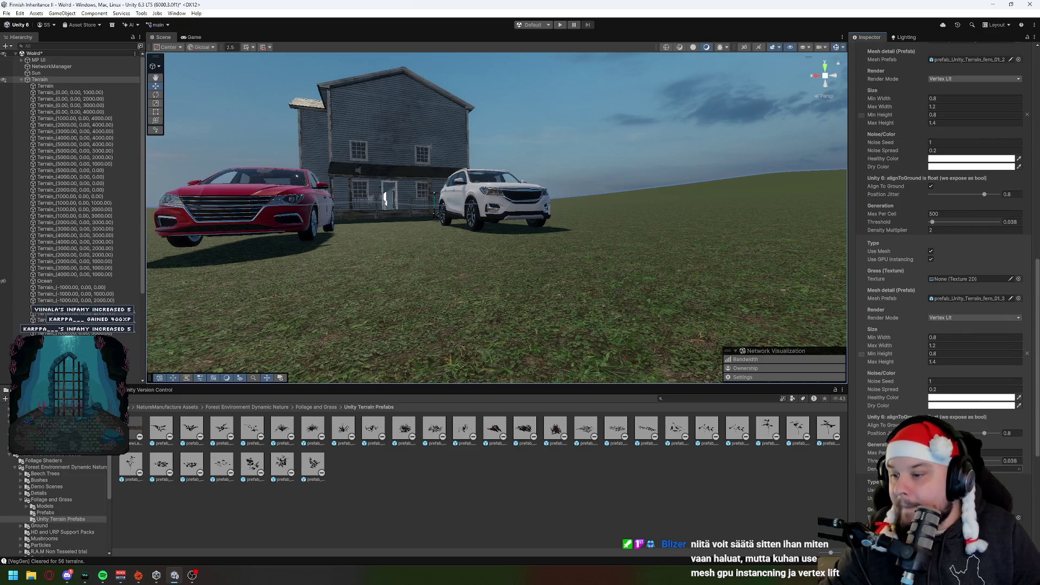
left_click(949, 324)
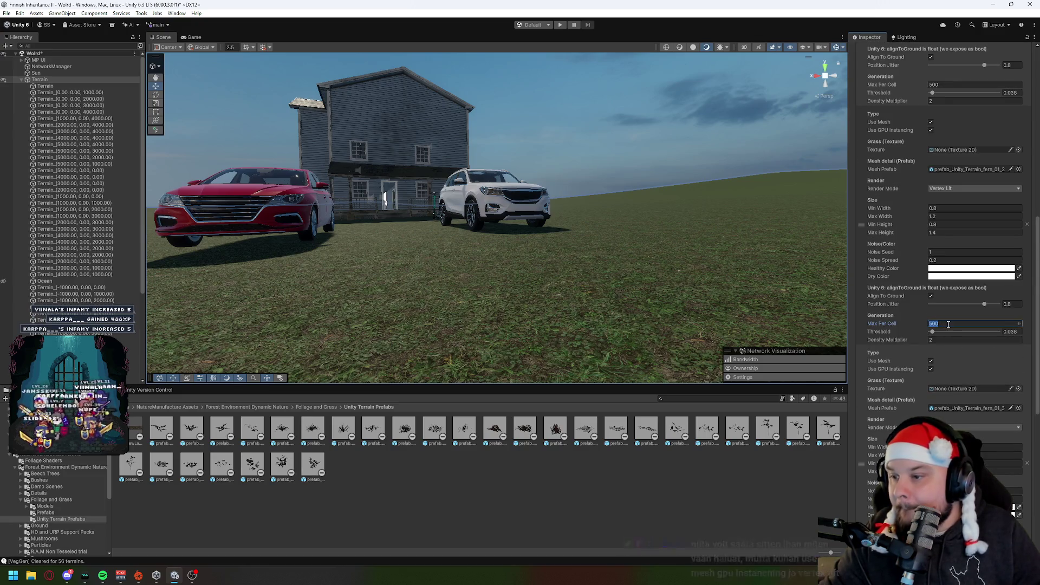
type("1000")
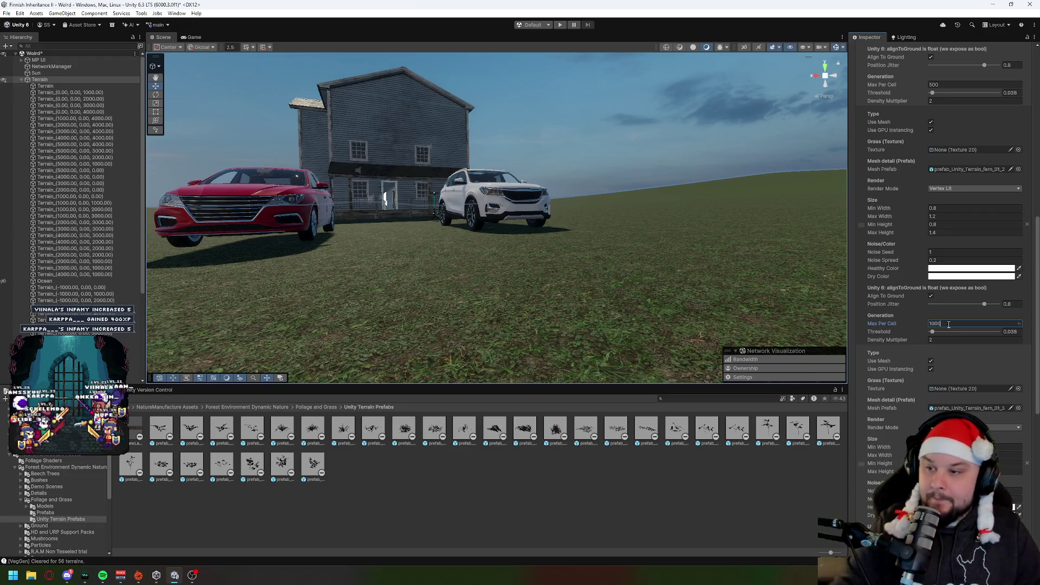
Change the first fern layer's Max Per Cell, entering 100 and then correcting the value.
scroll(943, 180, "up", 3)
left_click(942, 172)
type("100")
scroll(944, 274, "up", 5)
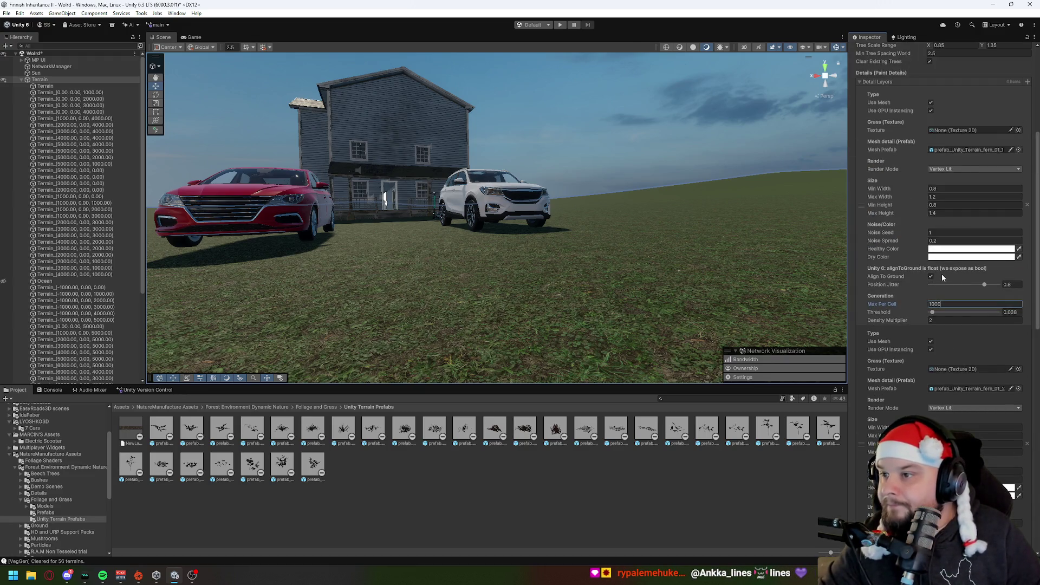
key("BackSpace")
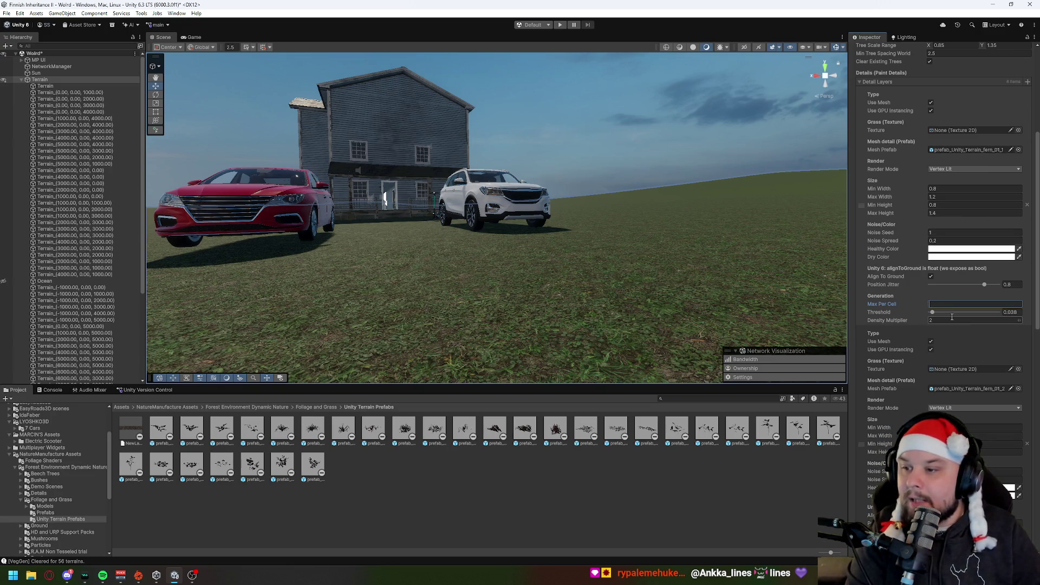
type("800")
scroll(950, 315, "up", 8)
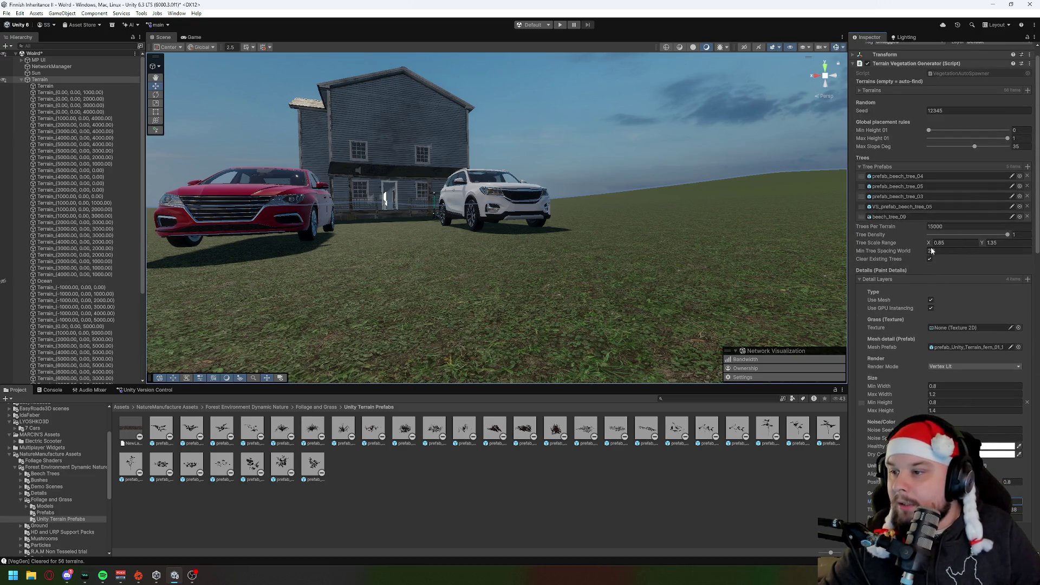
scroll(934, 292, "up", 1)
Run Generate Vegetation (Trees + Details) across all 56 terrains and fly through the new beech forest.
mouse_move(843, 85)
left_mouse_down()
mouse_move(721, 252)
mouse_move(659, 242)
mouse_move(596, 185)
left_mouse_up()
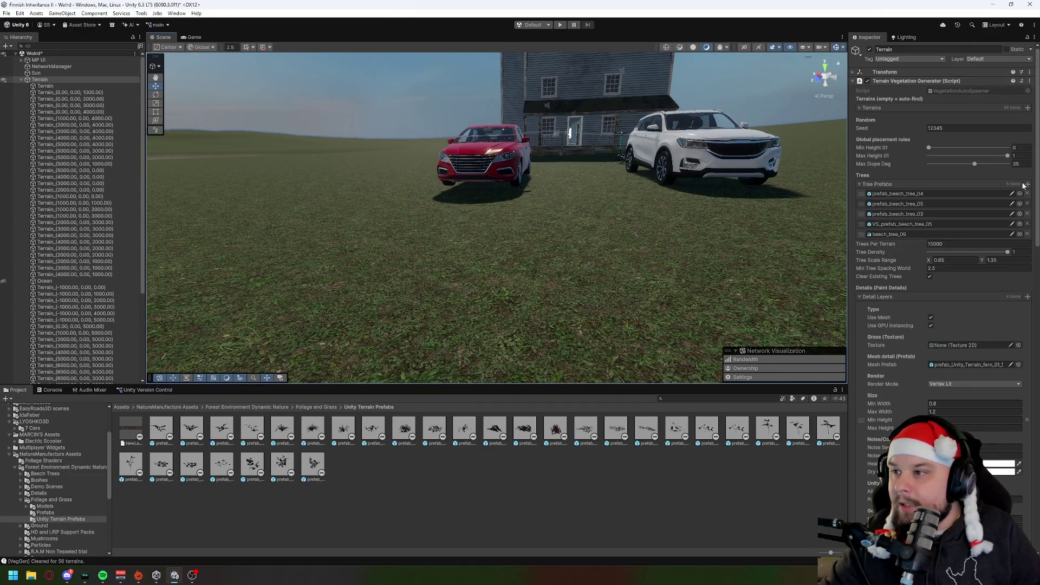
left_click(1030, 81)
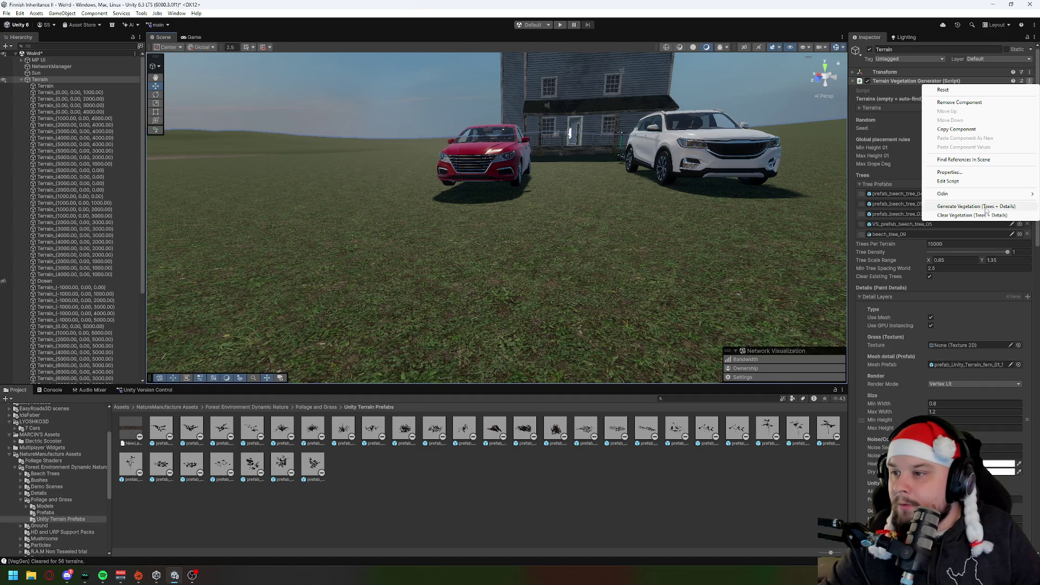
left_click(985, 208)
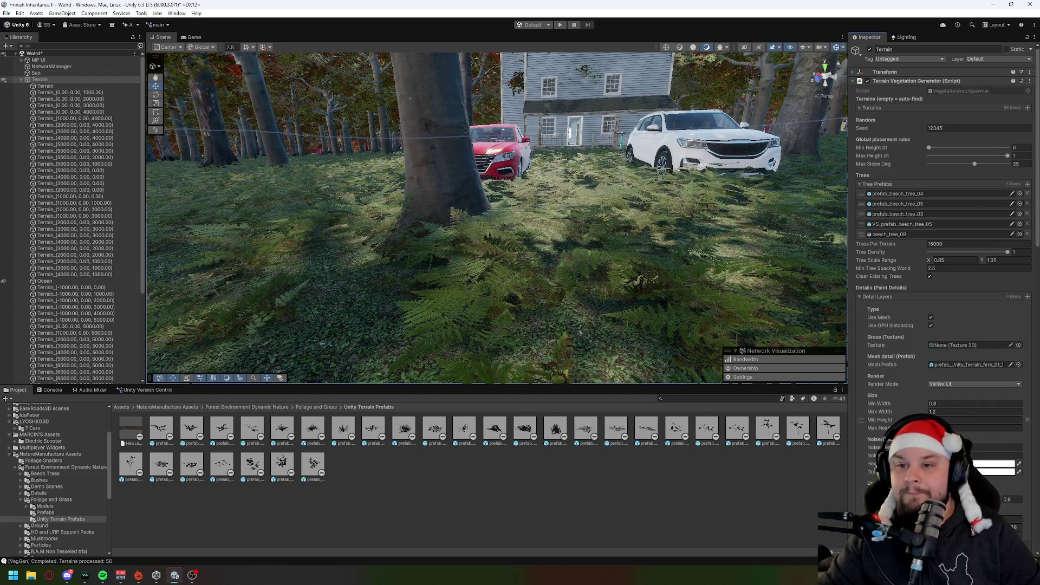
mouse_move(621, 241)
left_mouse_down()
mouse_move(580, 349)
mouse_move(594, 328)
mouse_move(577, 276)
mouse_move(758, 266)
mouse_move(536, 235)
mouse_move(447, 253)
mouse_move(573, 255)
left_mouse_up()
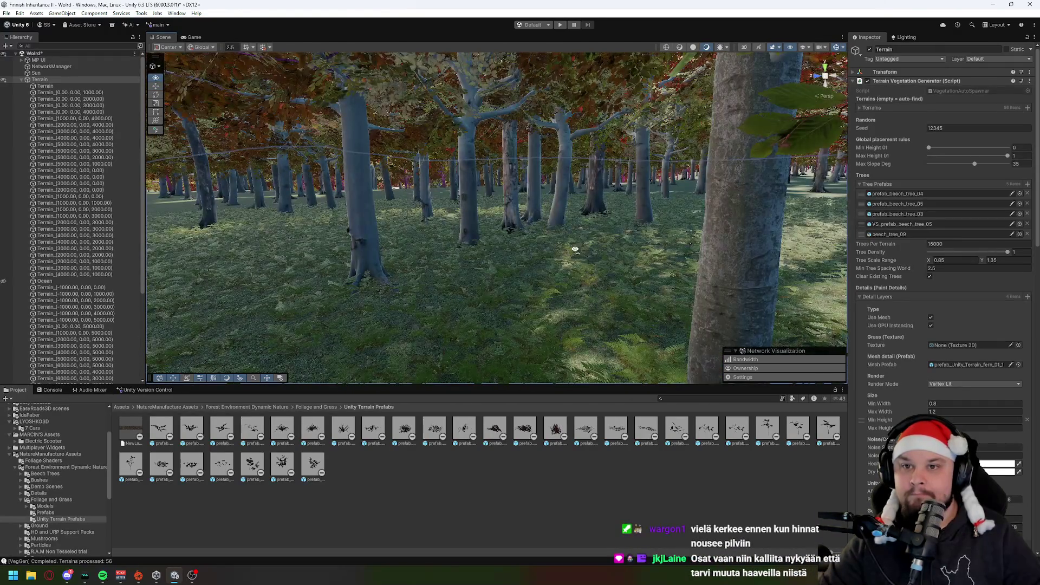
Enter Play mode and start hosting a game session.
left_click(560, 24)
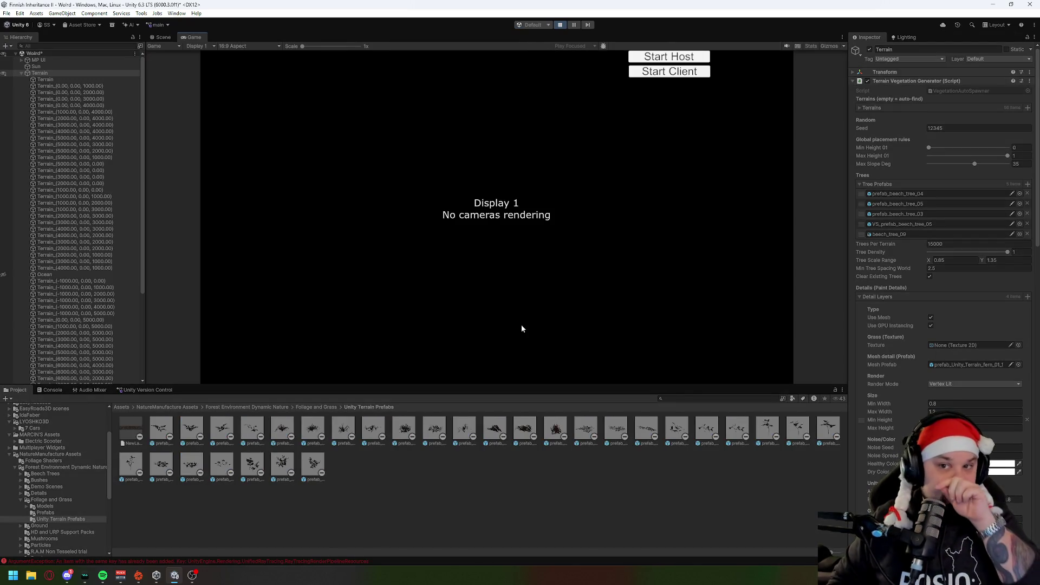
left_click(671, 58)
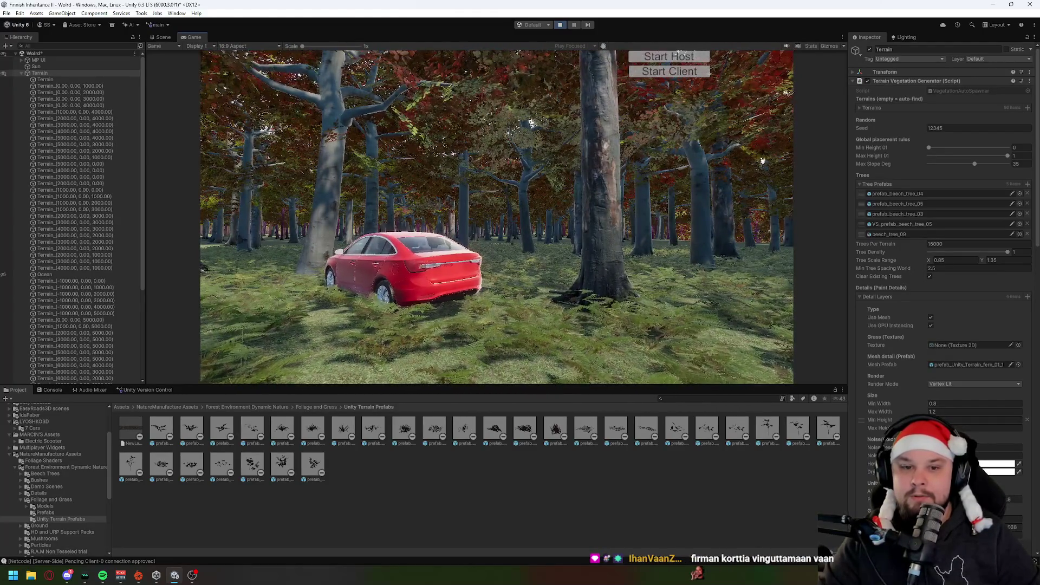
Look around the fern and beech forest in first person, then stop Play mode.
key("e")
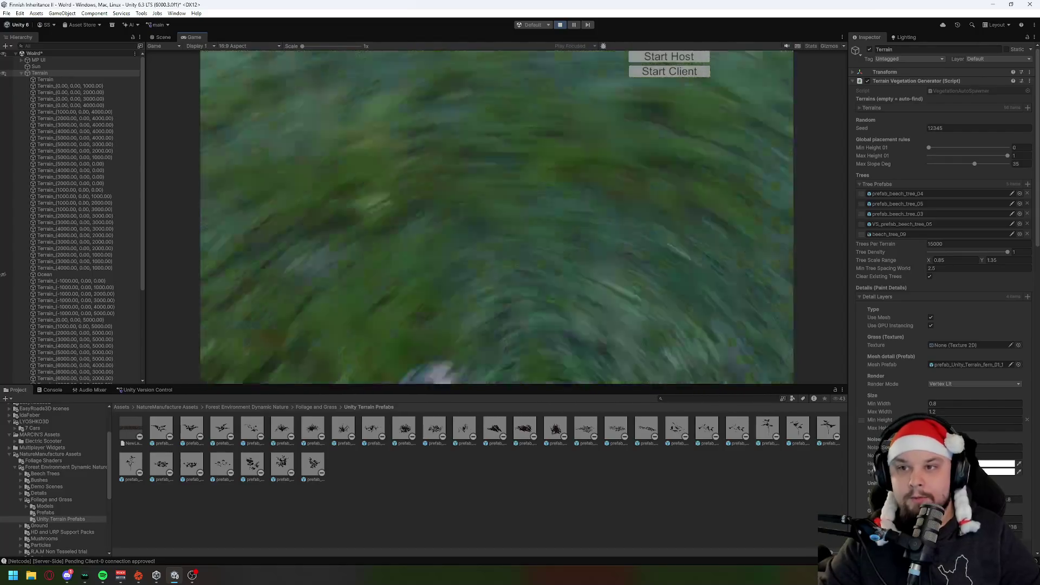
key("super")
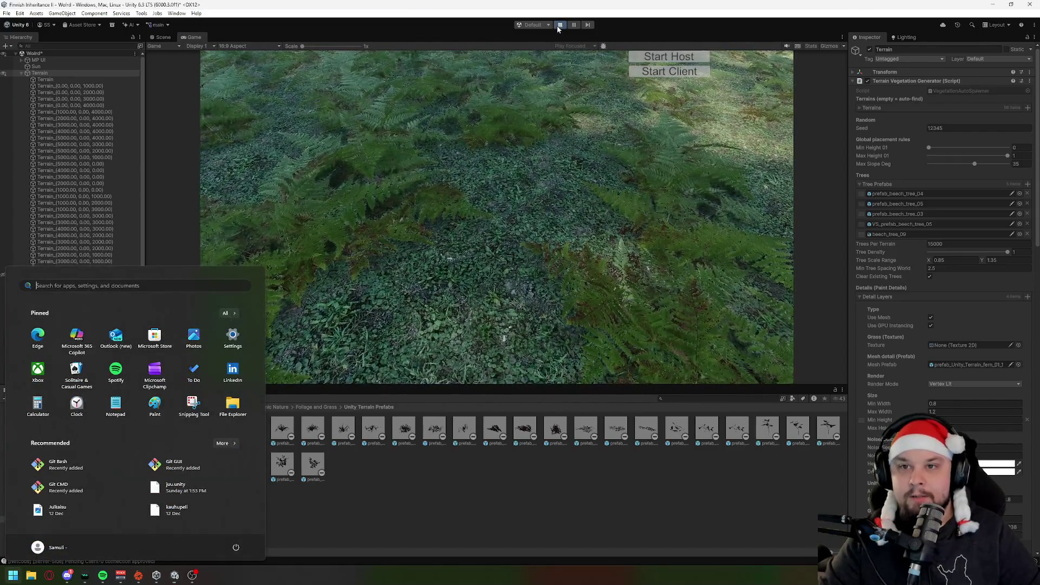
left_click(557, 25)
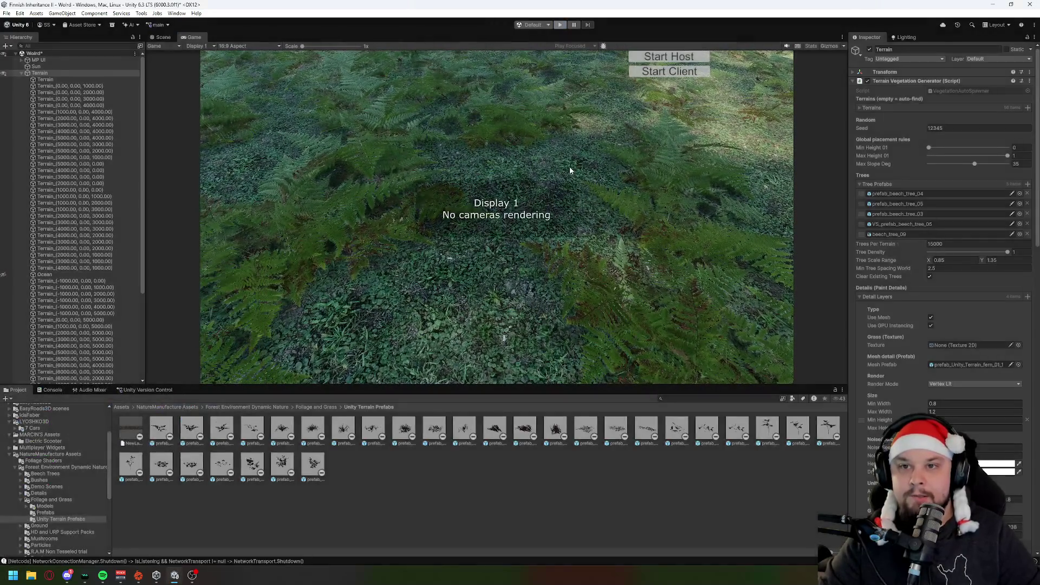
Return to the Scene view and angle the camera from the fern ground up to the beech trunks.
left_click(160, 35)
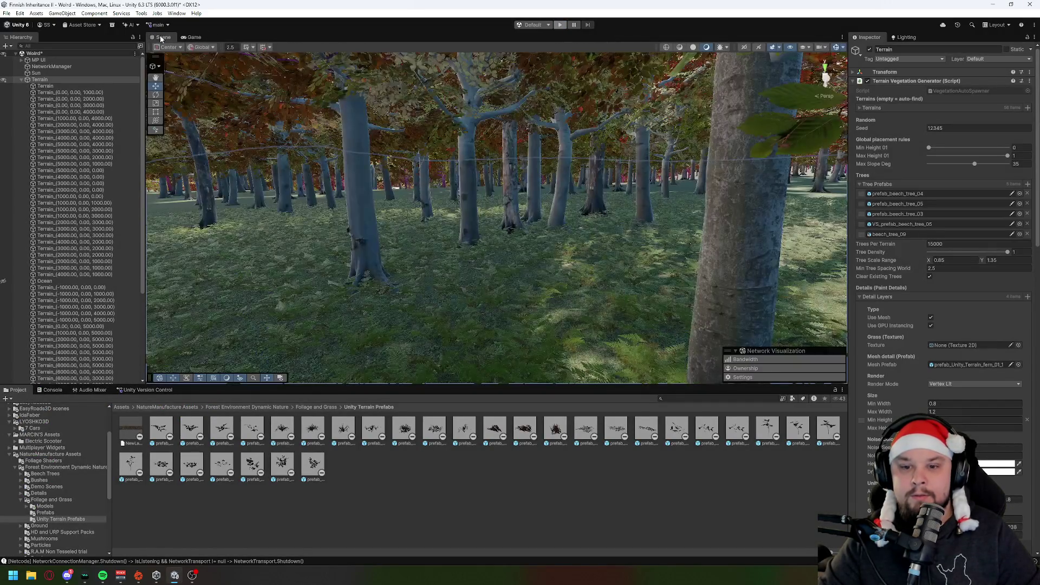
left_click_drag(468, 151, 456, 228)
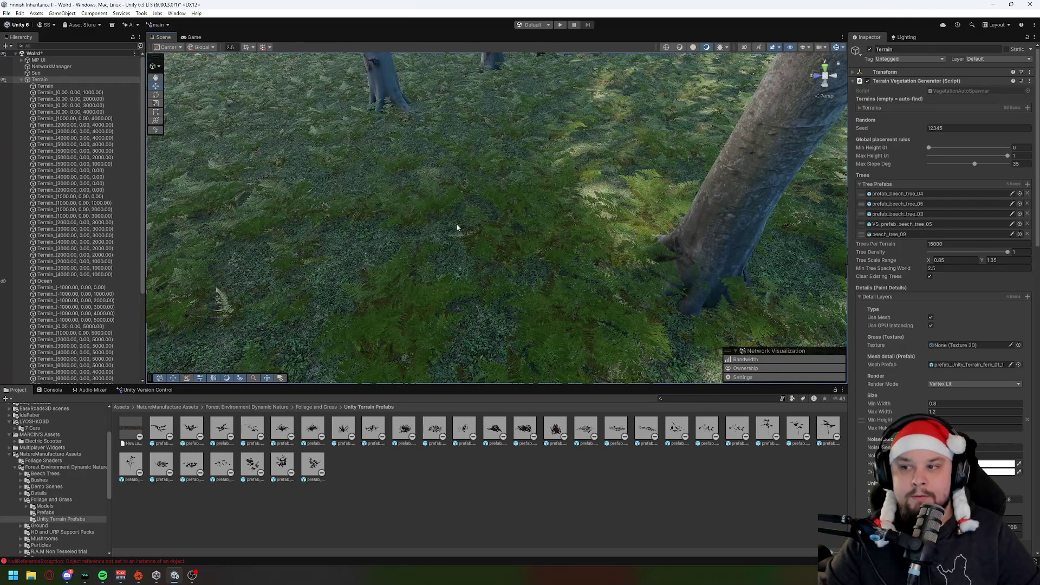
scroll(965, 320, "down", 5)
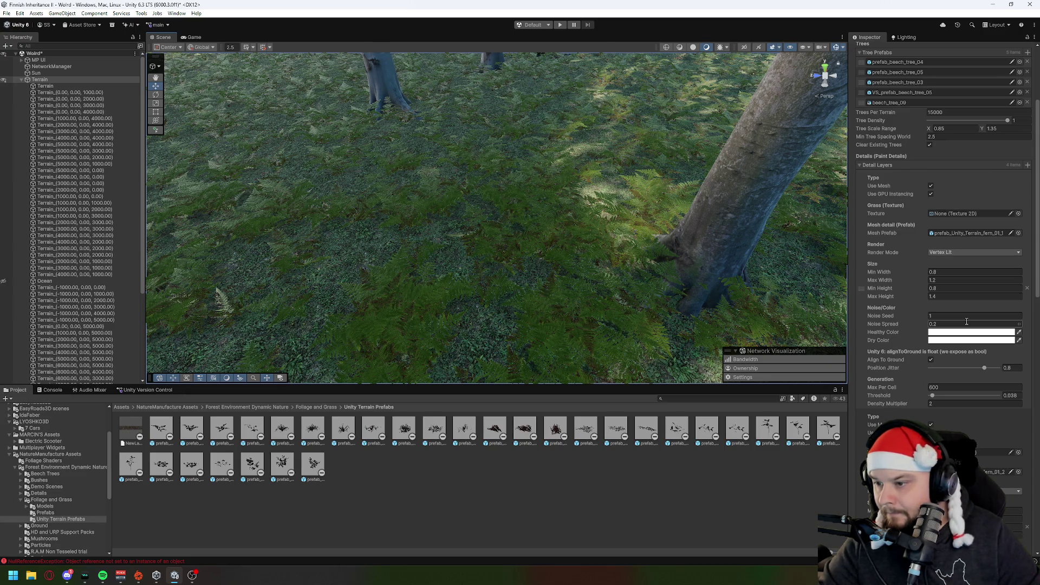
scroll(966, 323, "down", 4)
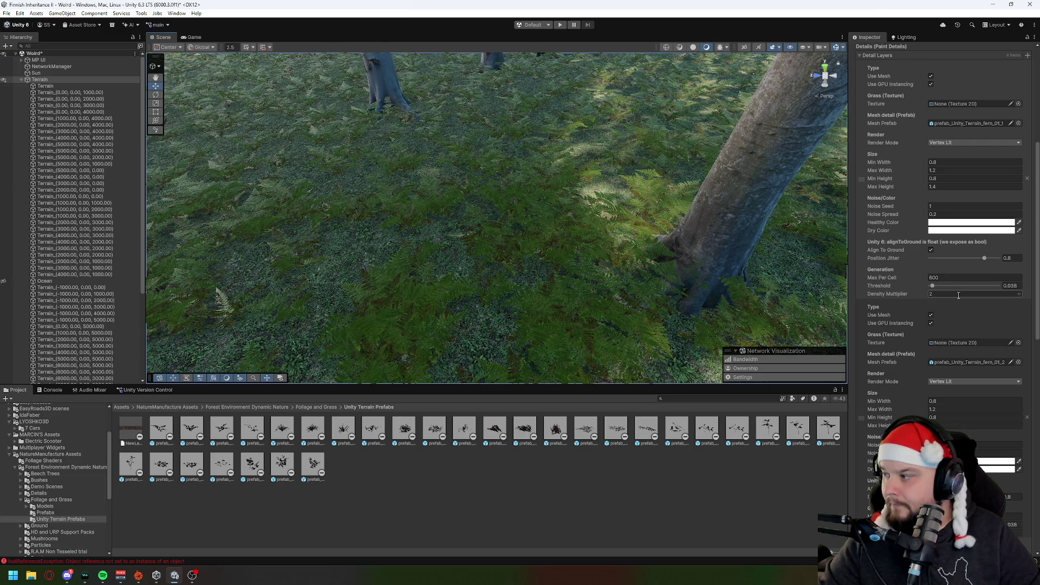
scroll(958, 295, "down", 1)
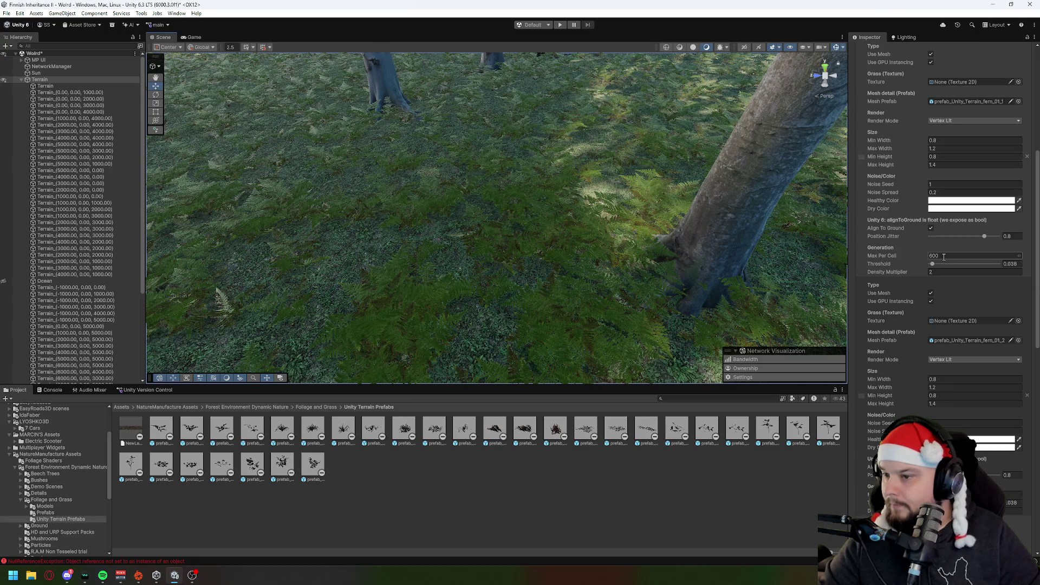
left_click_drag(583, 234, 590, 206)
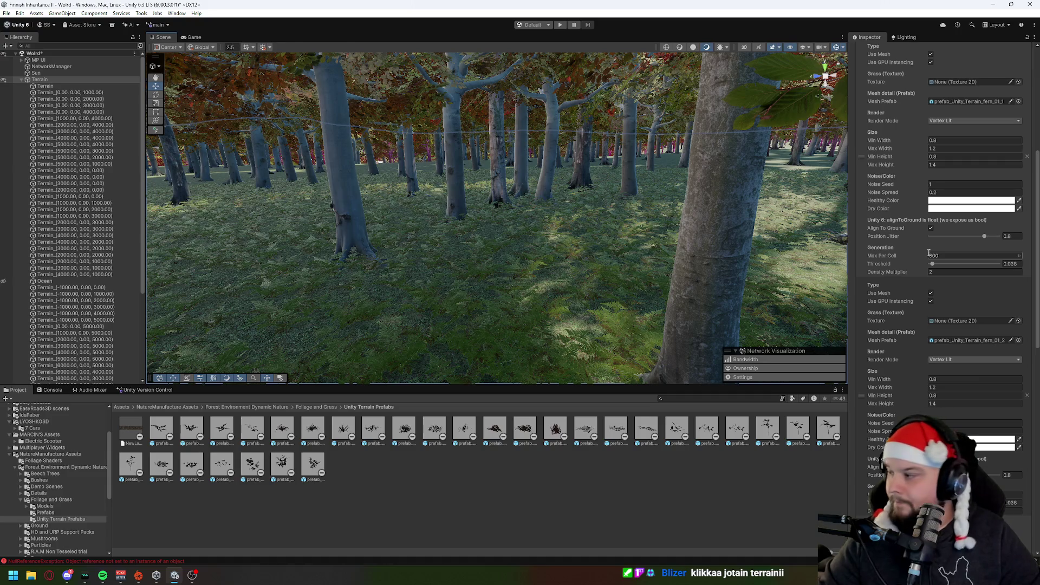
Paint the fourth plant detail onto terrain tile Terrain_(0.00, 0.00, 1000.00) and inspect the ferns and trees.
left_click(61, 93)
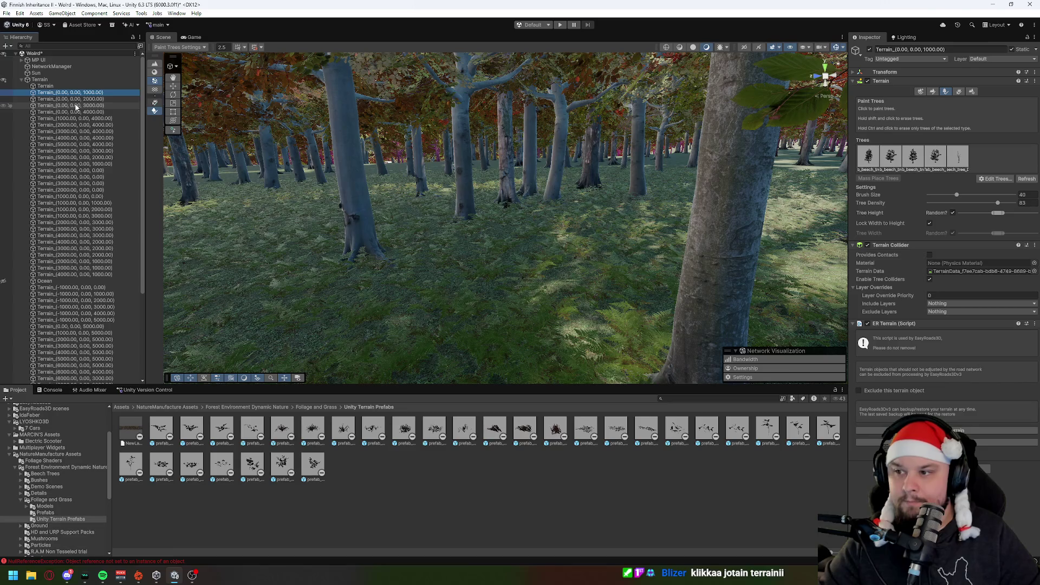
left_click(957, 92)
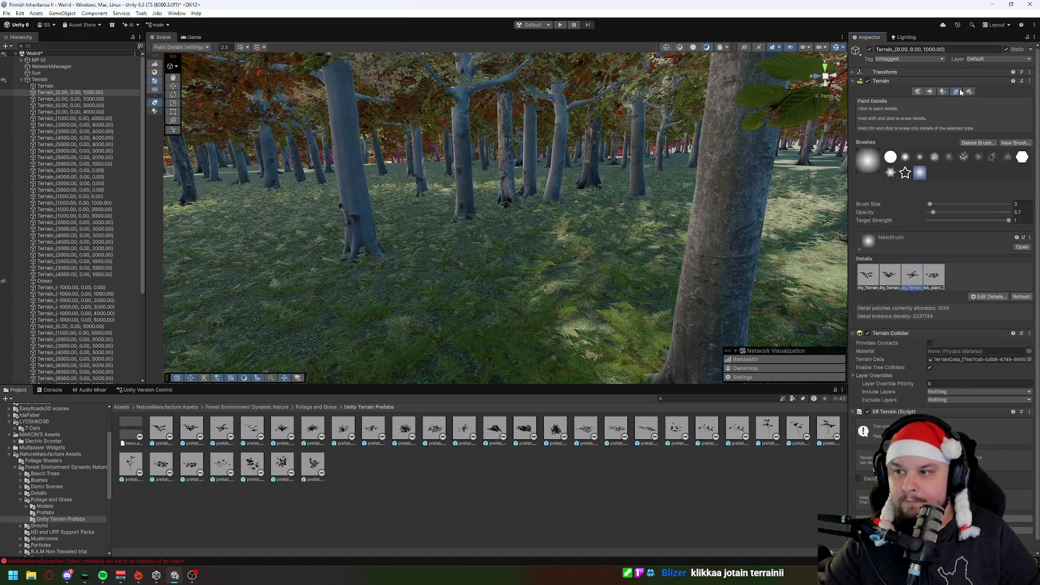
scroll(583, 248, "up", 3)
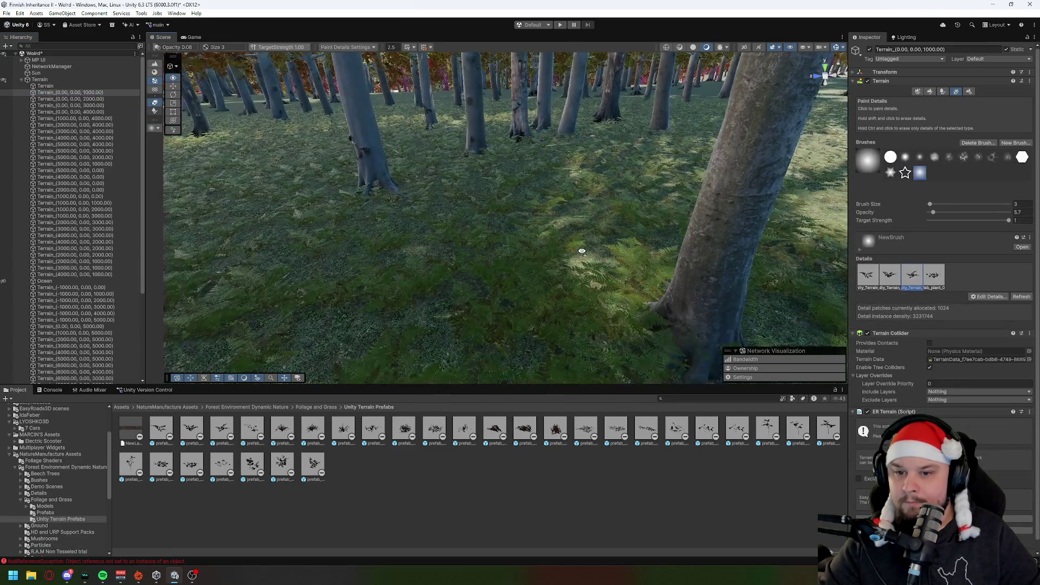
left_click(934, 275)
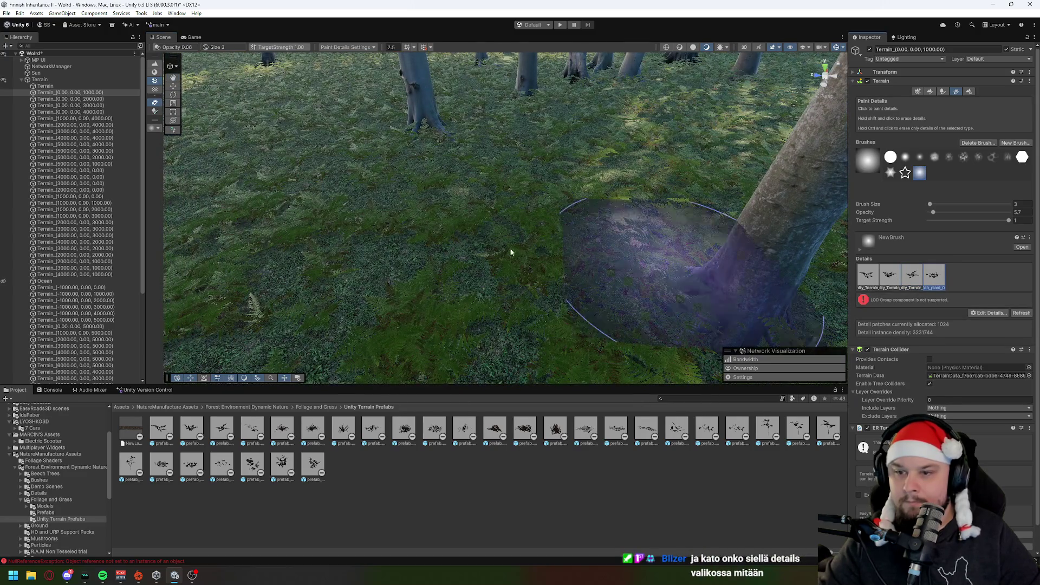
left_click(465, 246)
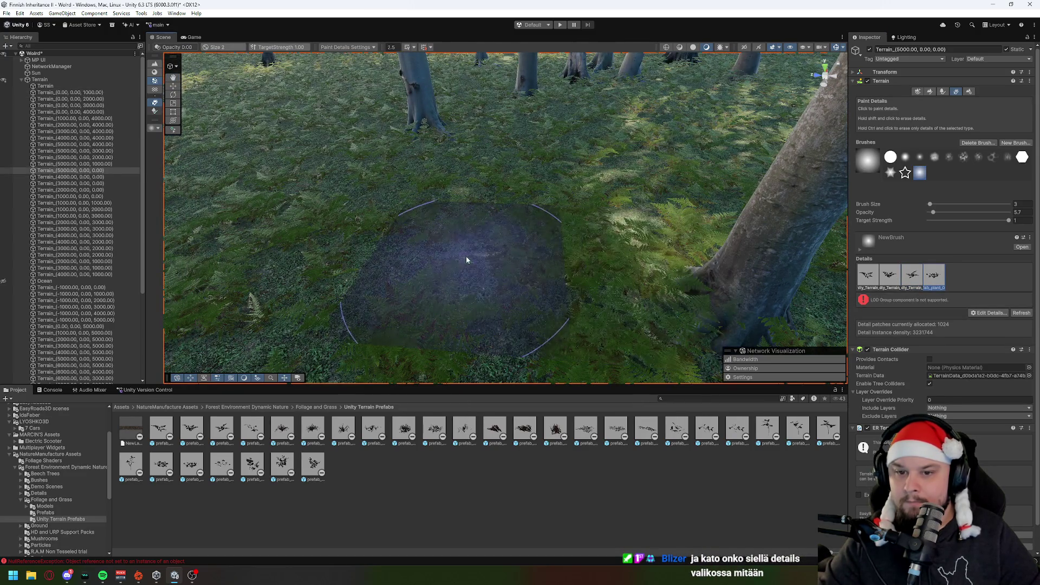
mouse_move(613, 204)
left_mouse_down()
mouse_move(595, 239)
mouse_move(601, 185)
left_mouse_up()
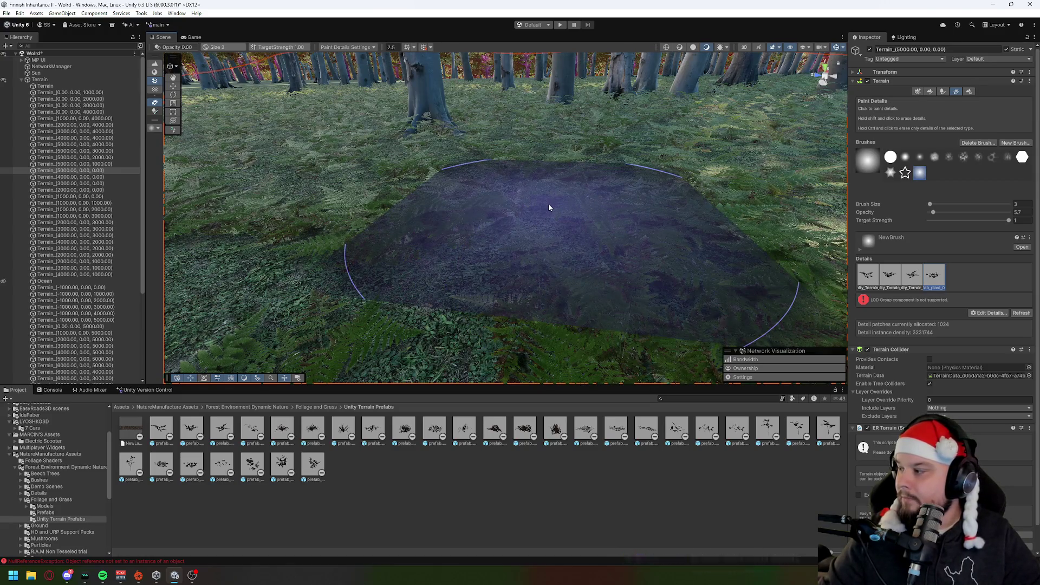
mouse_move(555, 202)
left_mouse_down()
mouse_move(648, 188)
mouse_move(668, 165)
left_mouse_up()
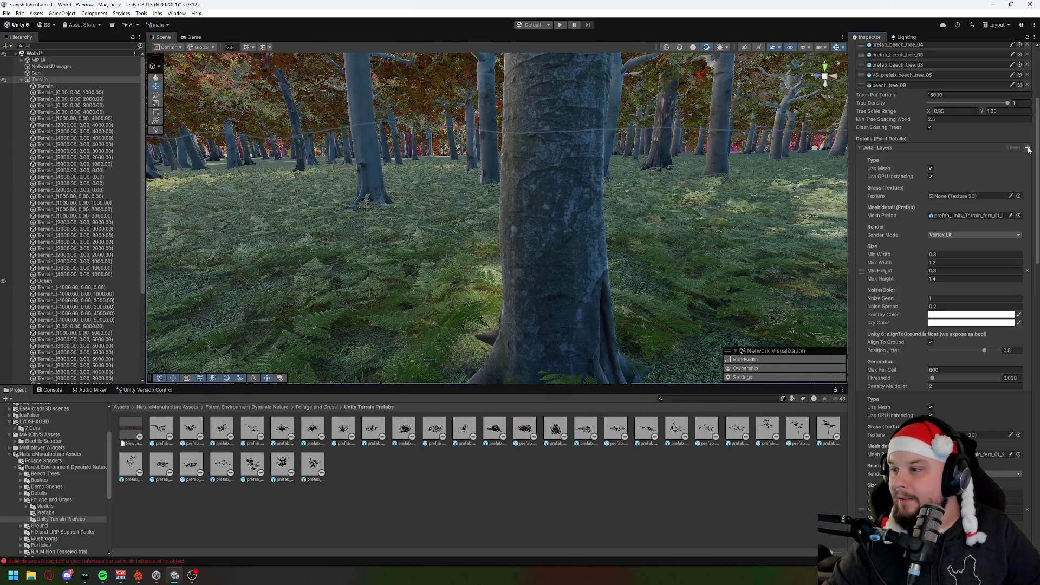
Expand the Detail Layers list and check the Use Mesh field's context options.
left_click(861, 148)
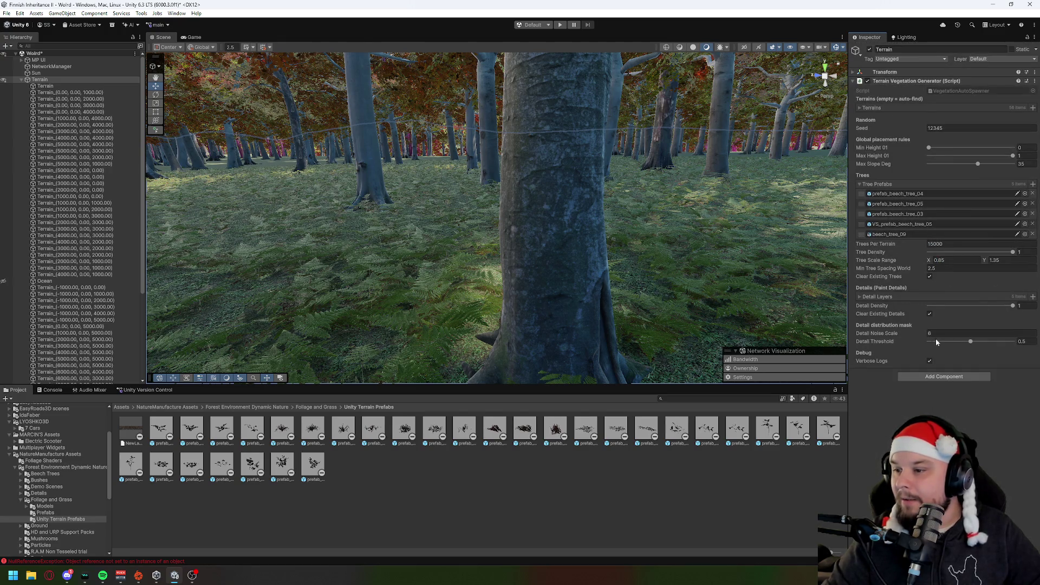
left_click(860, 298)
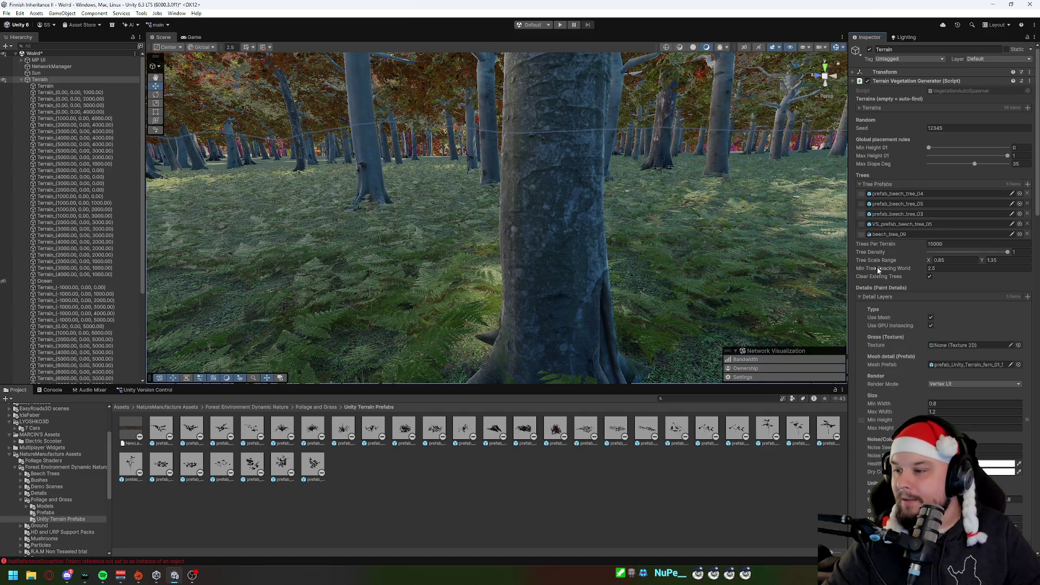
scroll(994, 300, "down", 5)
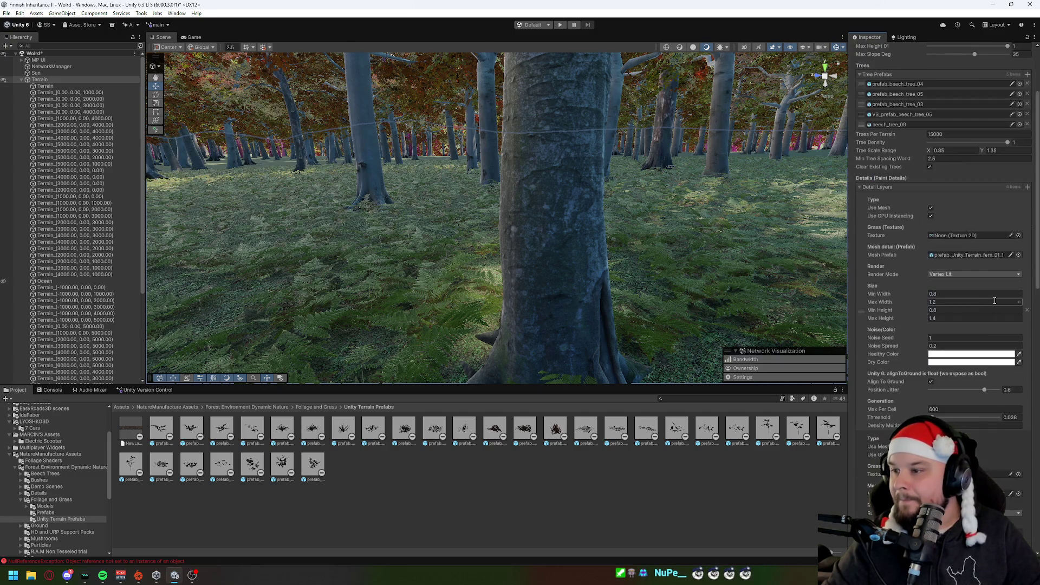
scroll(1018, 186, "down", 9)
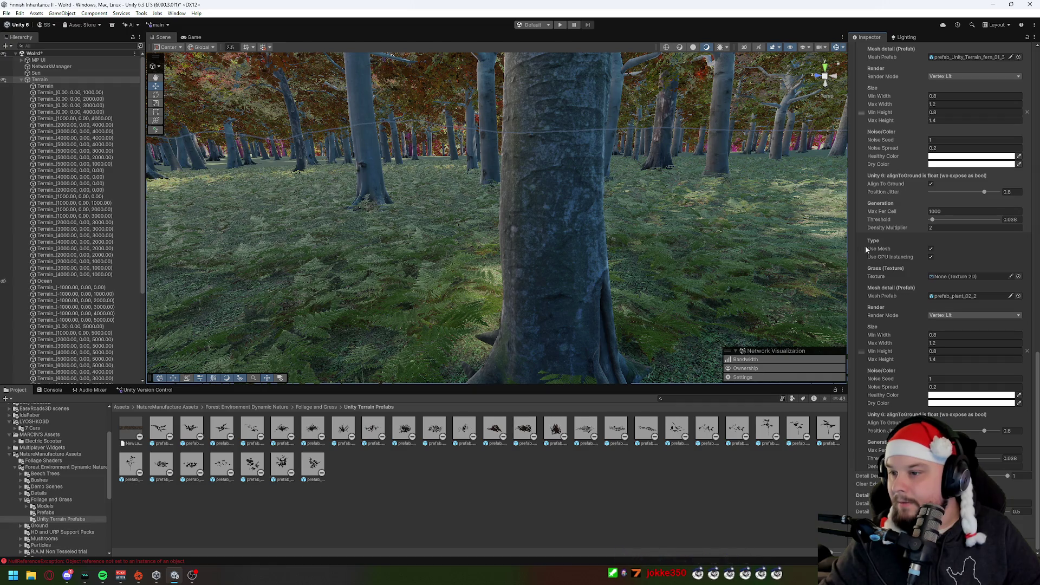
right_click(974, 242)
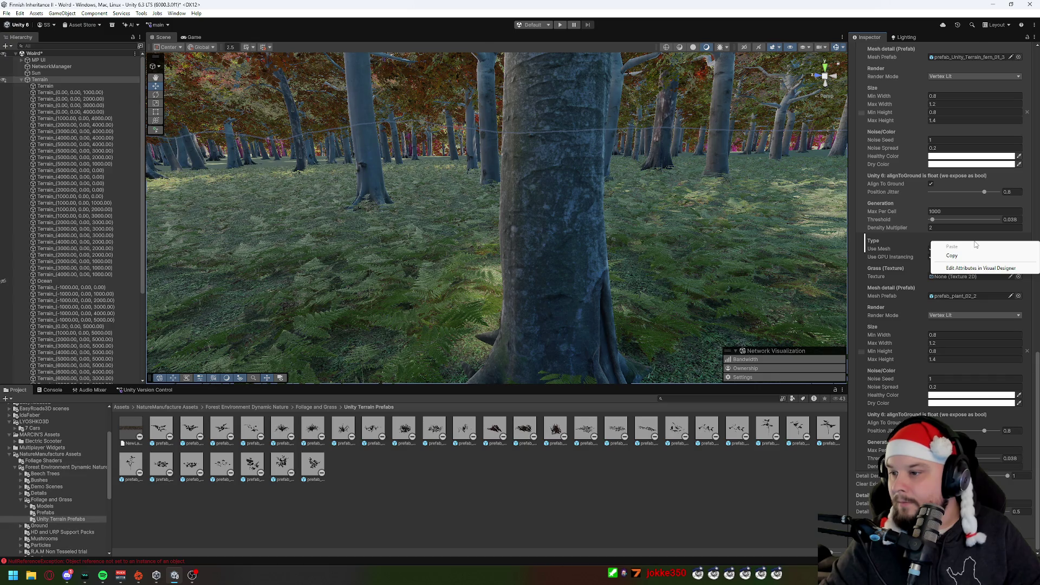
left_click(971, 243)
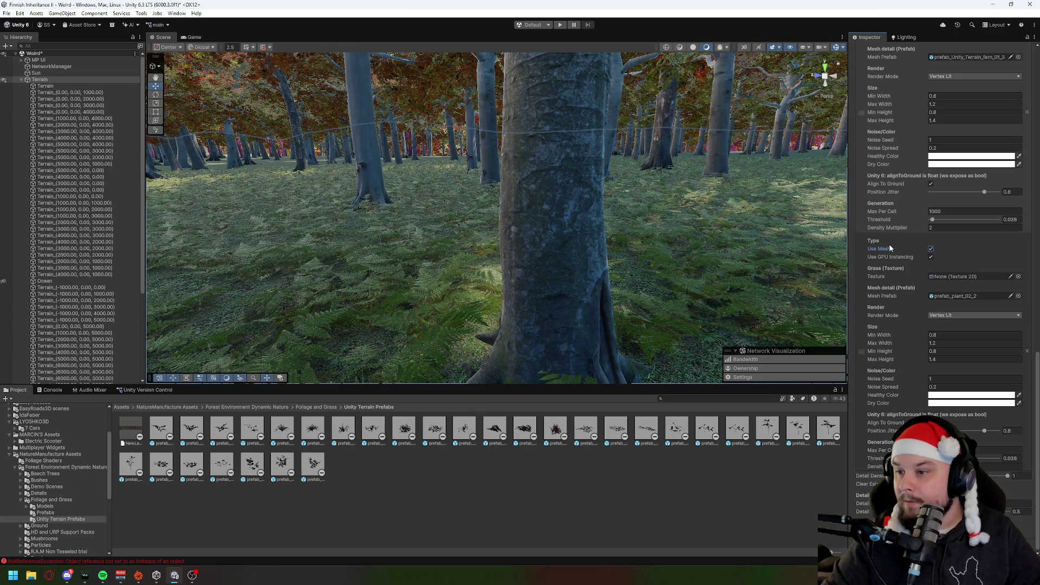
Review the detail layers, leaving handle orientation set to local space.
scroll(915, 322, "down", 5)
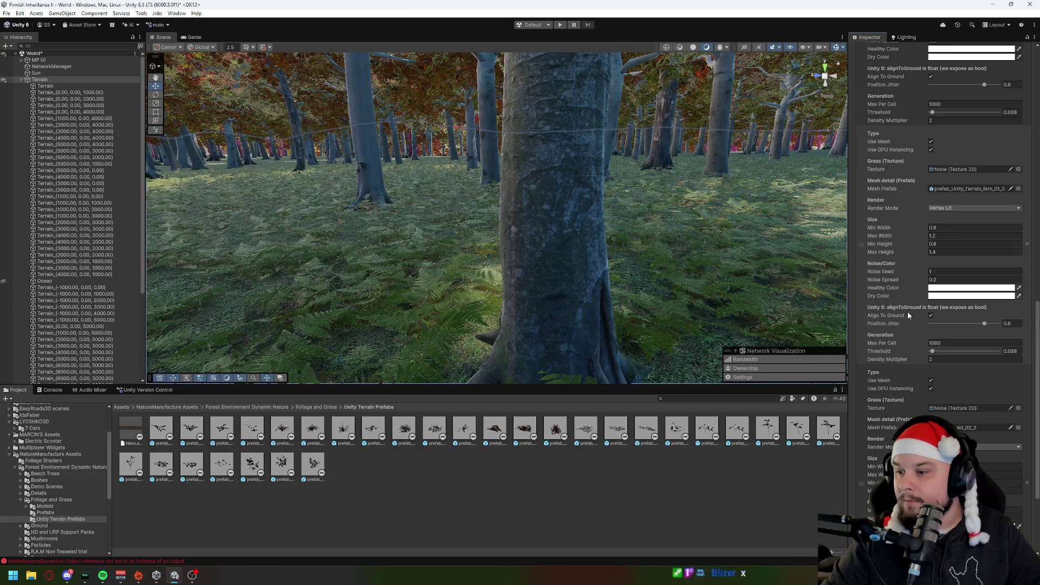
scroll(908, 311, "down", 6)
scroll(986, 255, "up", 15)
scroll(968, 330, "down", 15)
key("x")
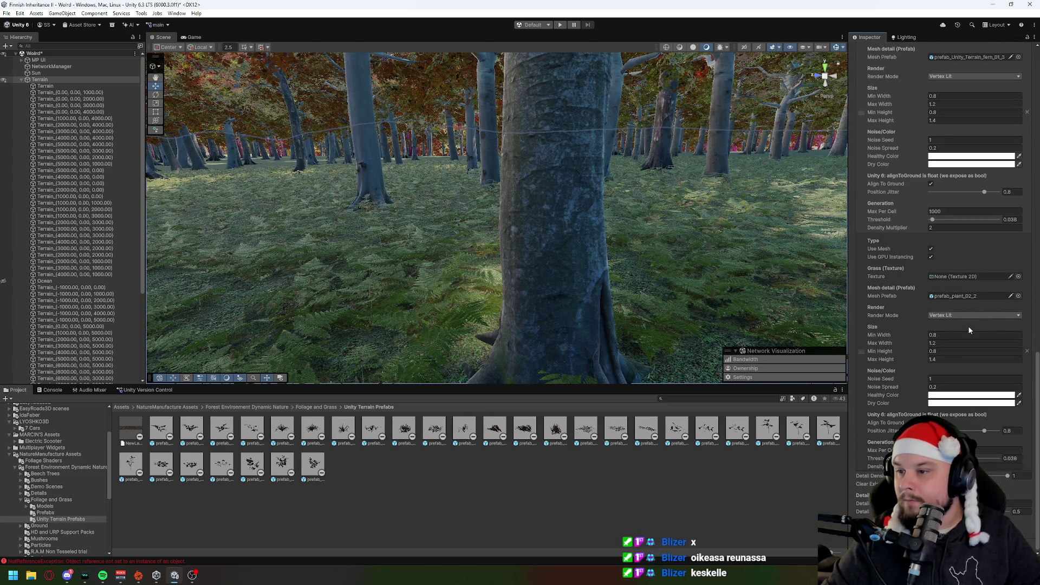
key("x")
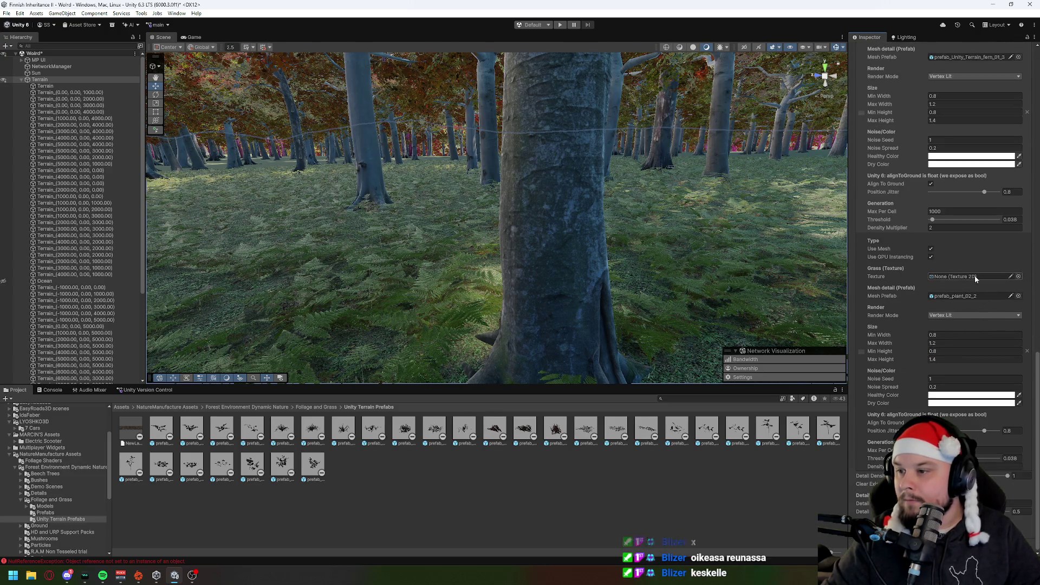
scroll(974, 275, "up", 10)
scroll(975, 277, "up", 10)
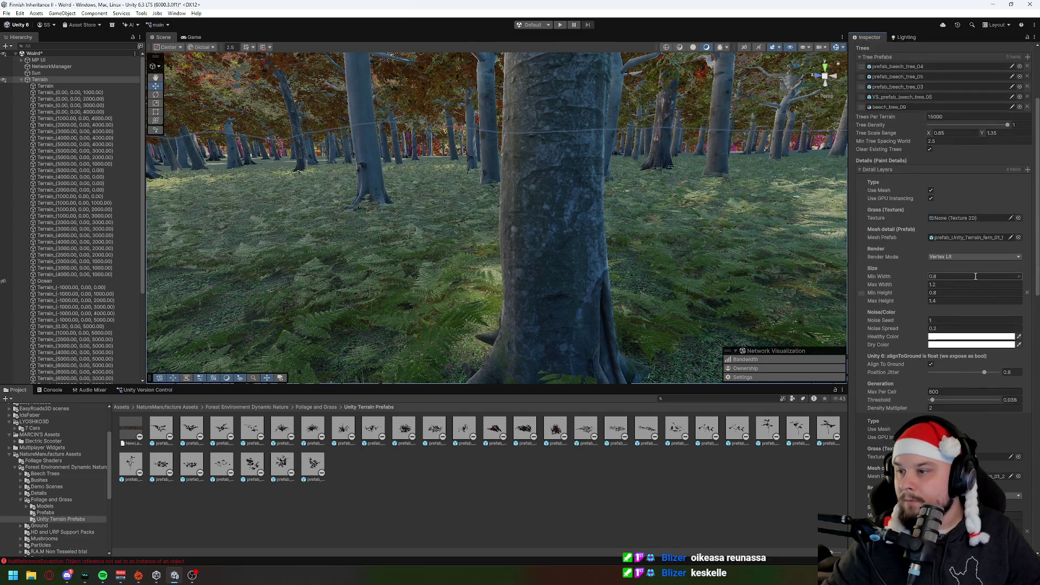
scroll(974, 275, "down", 2)
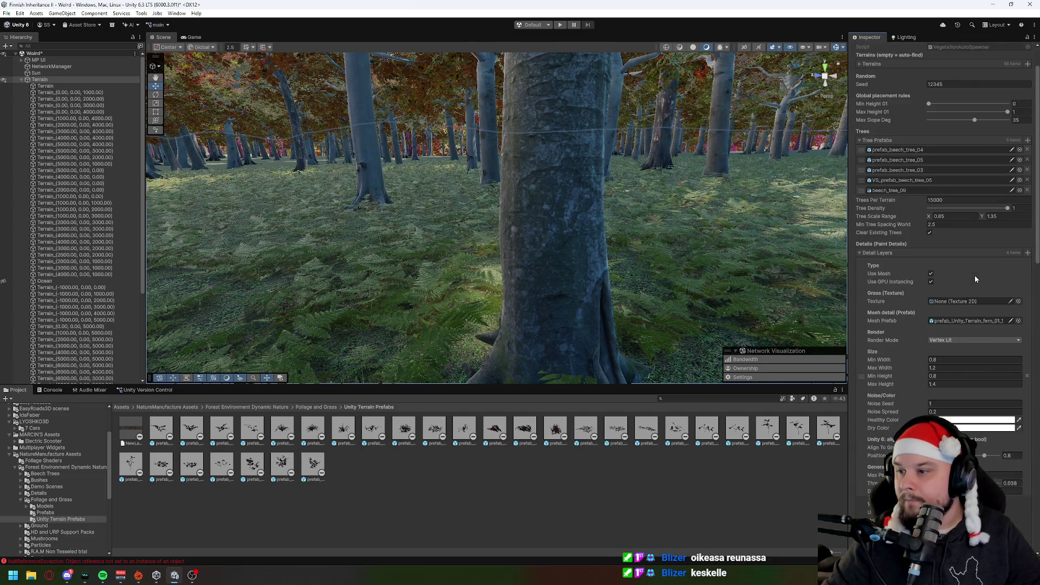
key("x")
key("x")
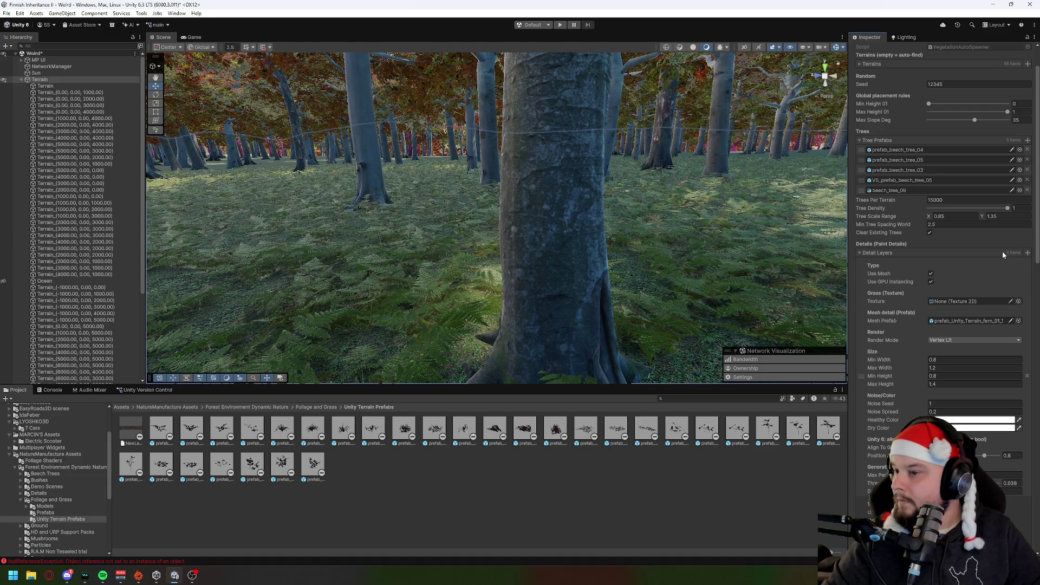
Re-expand Detail Layers and remove one detail layer with its remove button.
left_click(908, 252)
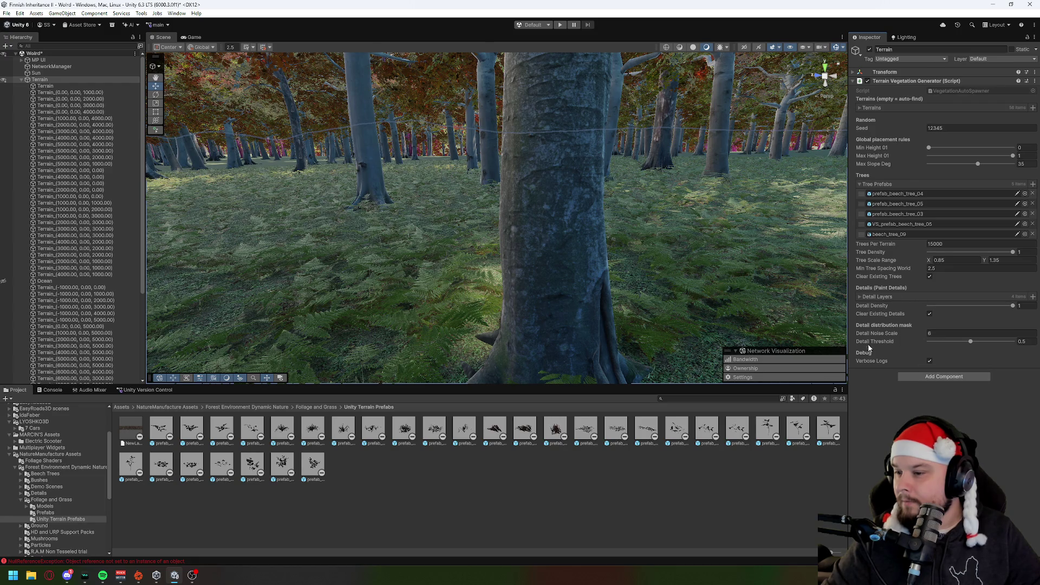
left_click(891, 295)
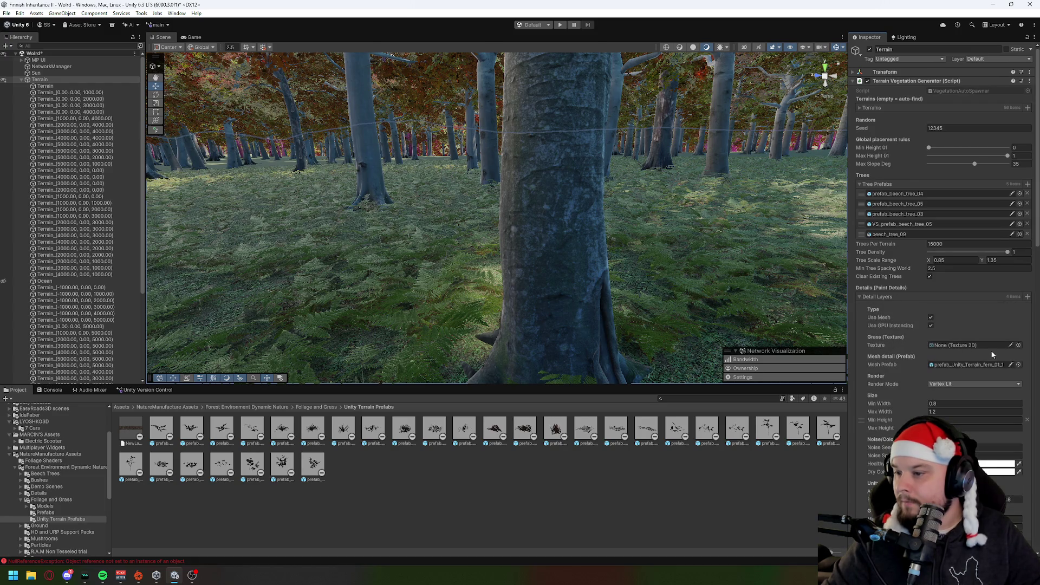
scroll(991, 350, "down", 5)
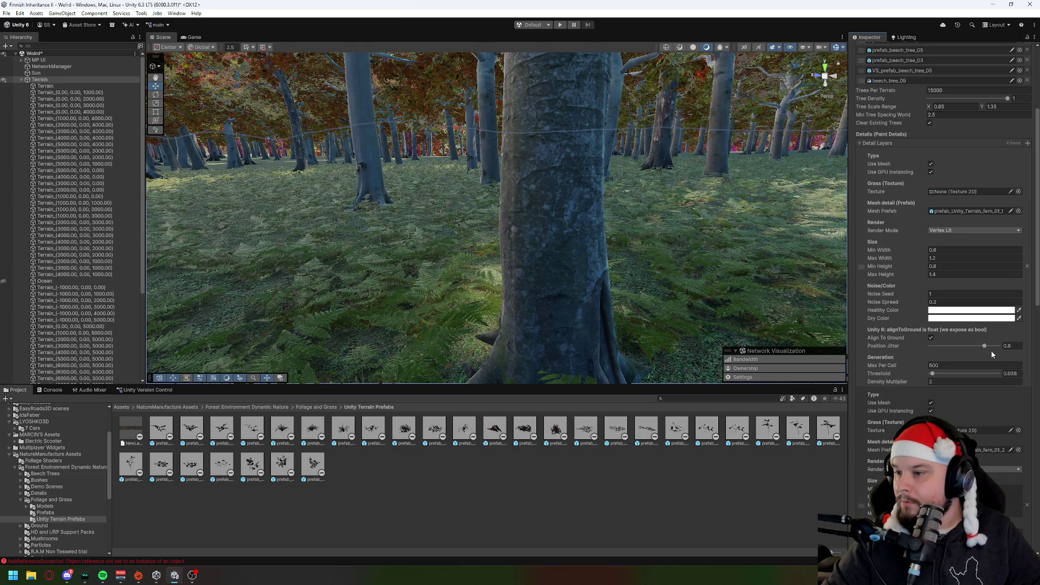
scroll(991, 351, "down", 5)
scroll(992, 351, "down", 8)
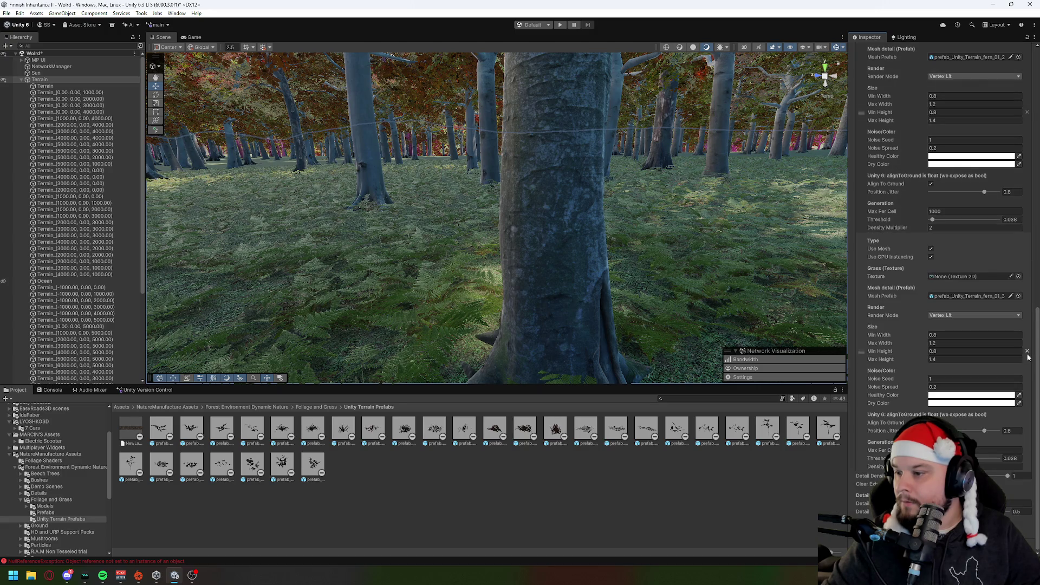
left_click(1029, 354)
scroll(1025, 362, "up", 10)
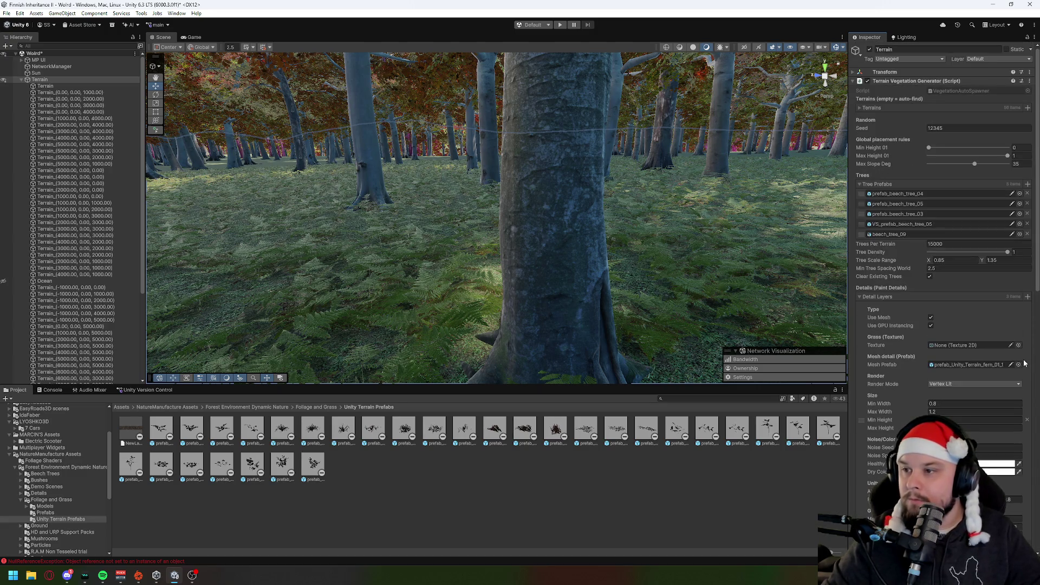
left_click(1029, 81)
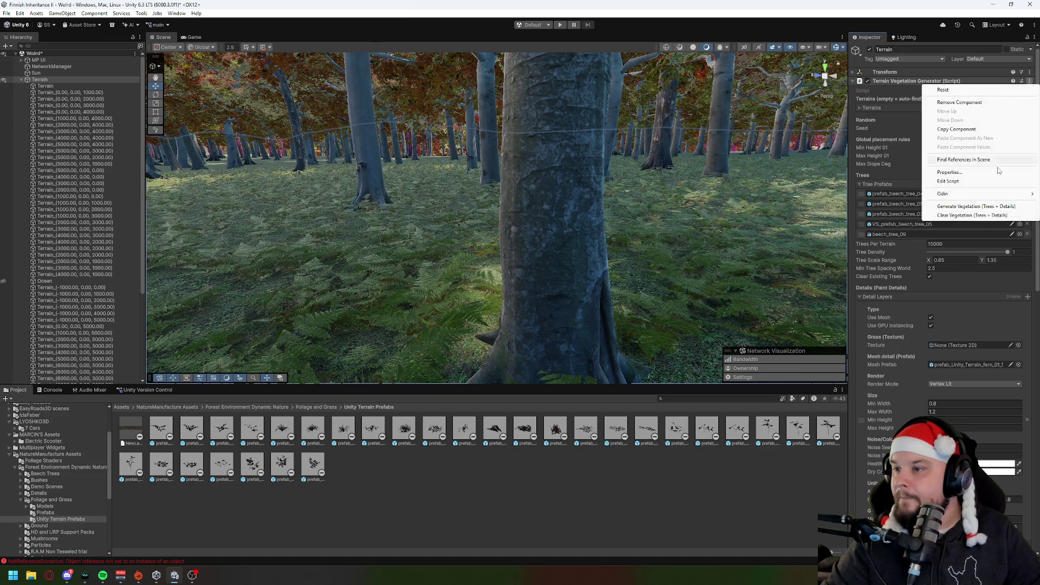
Clear all vegetation, raise Trees Per Terrain to 20000, and regenerate trees plus details.
left_click(970, 215)
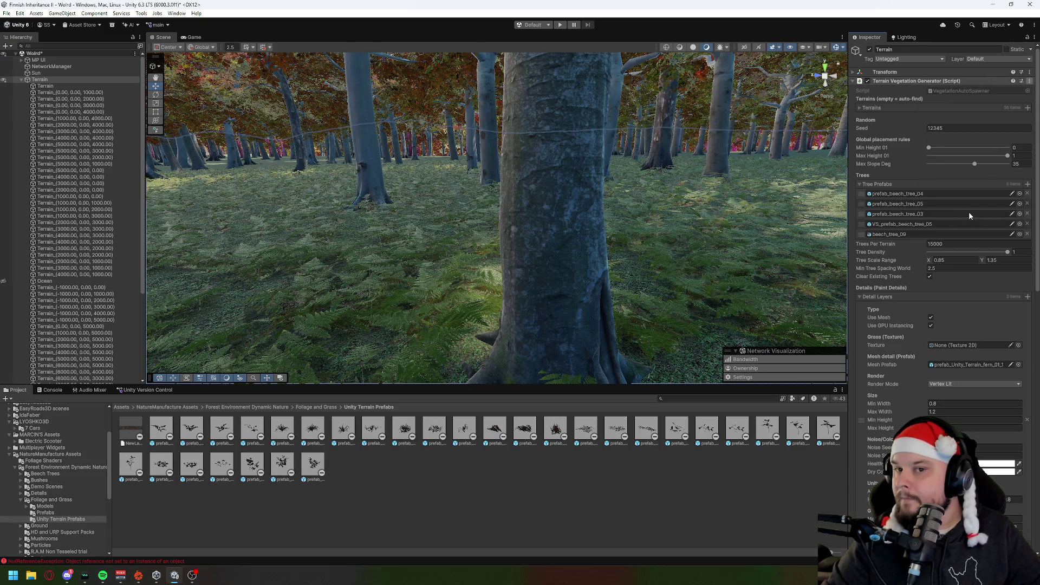
left_click(934, 243)
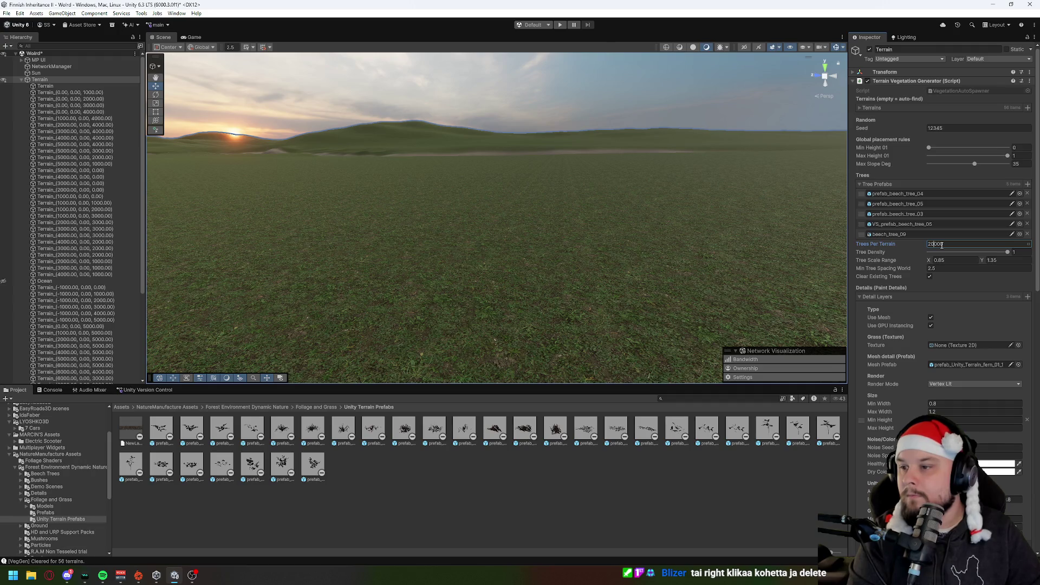
left_click(1029, 81)
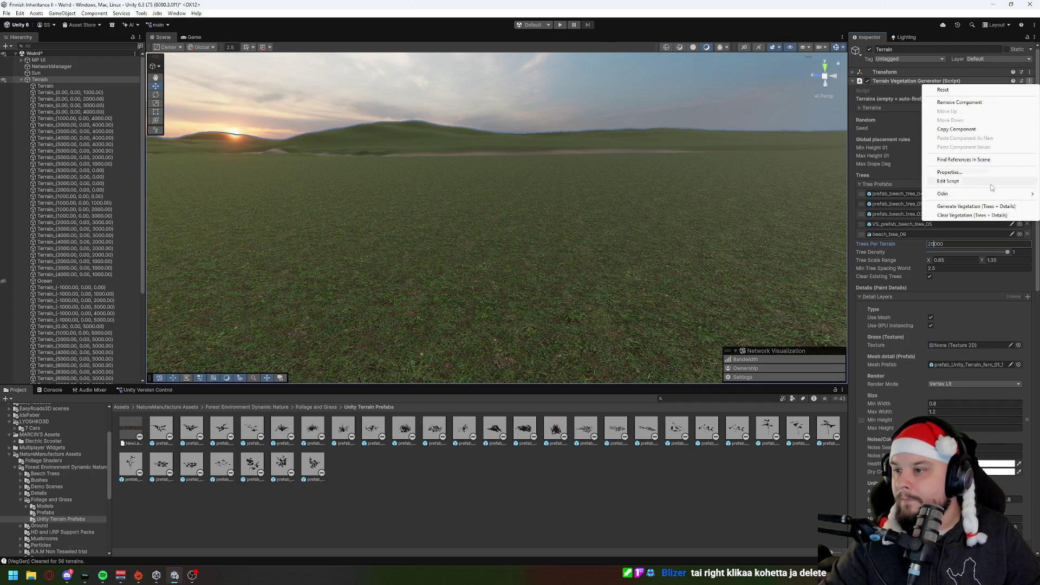
left_click(959, 215)
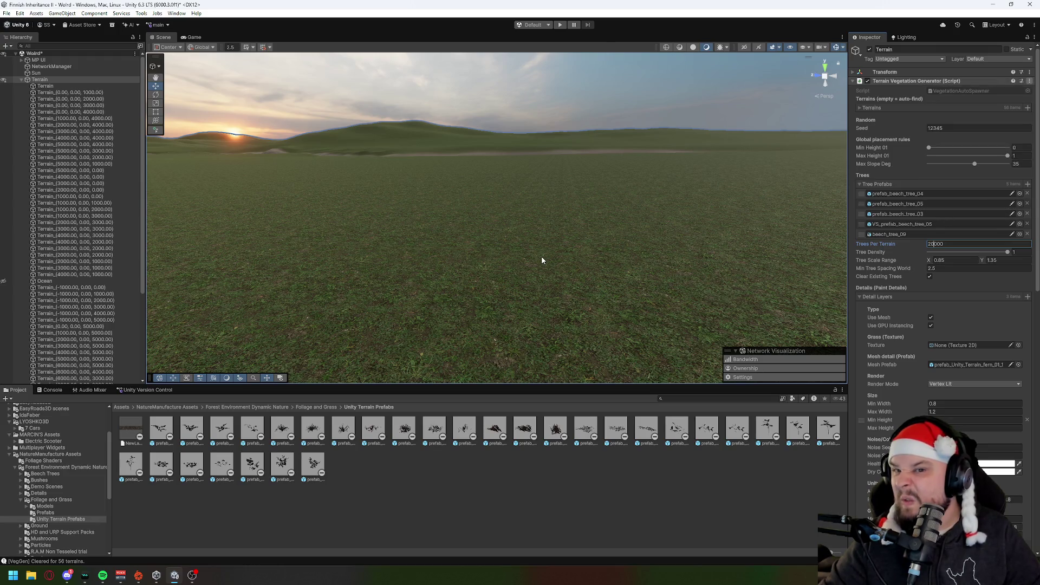
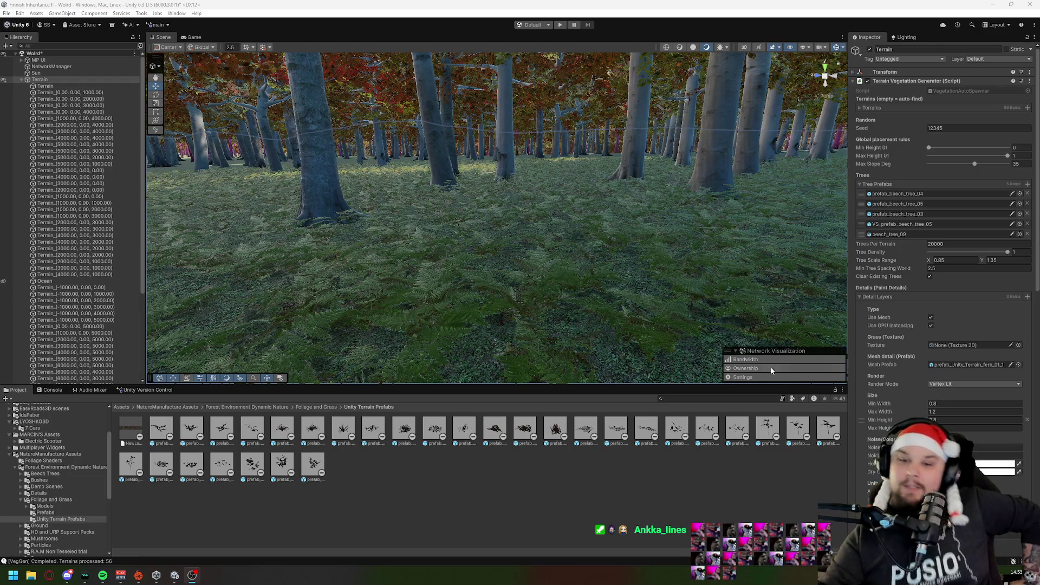
Orbit and fly the Scene view over the fern ground, beech trunks and car.
scroll(579, 331, "up", 3)
mouse_move(617, 320)
left_mouse_down()
mouse_move(555, 330)
mouse_move(543, 348)
left_mouse_up()
mouse_move(568, 308)
left_mouse_down()
mouse_move(558, 340)
mouse_move(587, 327)
mouse_move(572, 247)
mouse_move(737, 245)
mouse_move(701, 278)
mouse_move(697, 309)
mouse_move(495, 278)
mouse_move(528, 250)
left_mouse_up()
key("w")
key("w")
mouse_move(307, 249)
left_mouse_down()
mouse_move(232, 243)
mouse_move(450, 184)
mouse_move(483, 360)
left_mouse_up()
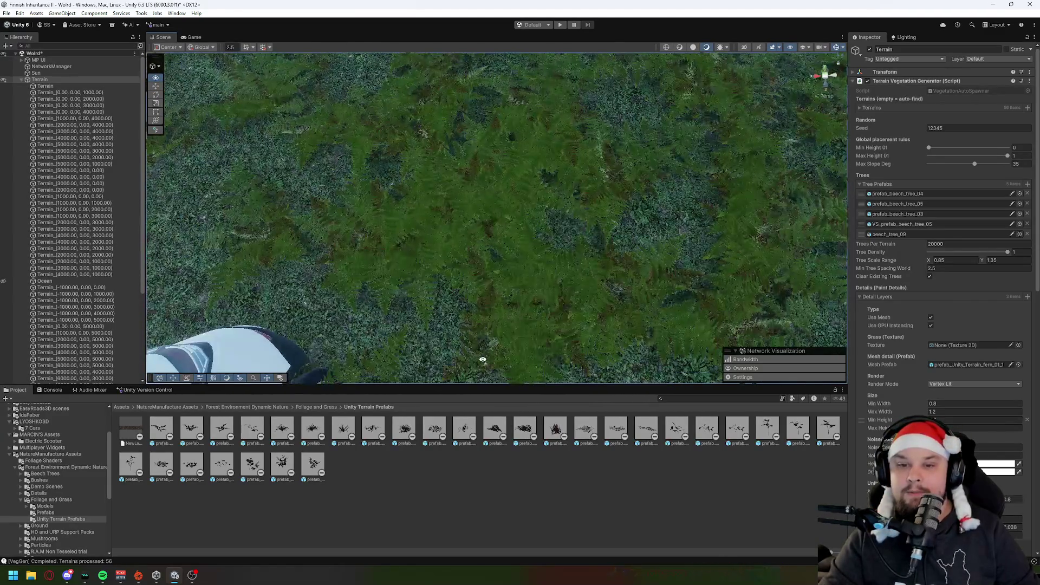
mouse_move(403, 350)
left_mouse_down()
mouse_move(301, 248)
mouse_move(281, 242)
mouse_move(389, 267)
mouse_move(451, 329)
mouse_move(379, 321)
mouse_move(350, 298)
mouse_move(466, 244)
left_mouse_up()
mouse_move(473, 284)
left_mouse_down()
mouse_move(489, 239)
mouse_move(469, 242)
mouse_move(473, 280)
mouse_move(335, 264)
mouse_move(284, 187)
mouse_move(657, 260)
mouse_move(627, 262)
mouse_move(624, 289)
mouse_move(587, 343)
mouse_move(848, 304)
mouse_move(344, 305)
mouse_move(490, 274)
left_mouse_up()
Select the child Terrain tile and paint fern details onto the grass with a size-3 brush.
left_click(64, 86)
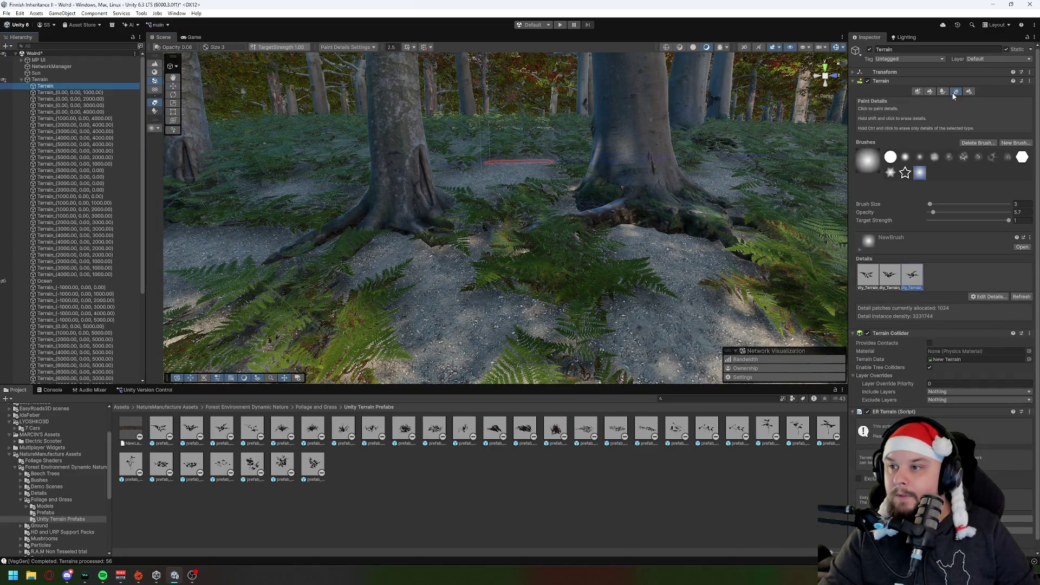
mouse_move(552, 210)
left_mouse_down()
mouse_move(569, 148)
mouse_move(594, 163)
mouse_move(536, 162)
mouse_move(346, 246)
mouse_move(732, 236)
mouse_move(494, 340)
mouse_move(333, 352)
mouse_move(364, 242)
mouse_move(477, 325)
mouse_move(730, 247)
left_mouse_up()
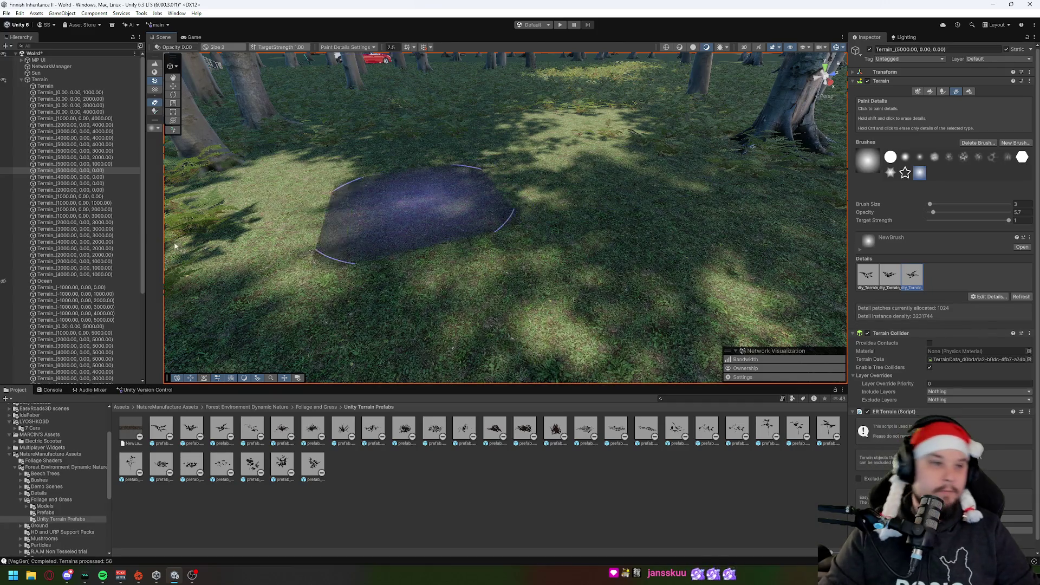
left_click(867, 275)
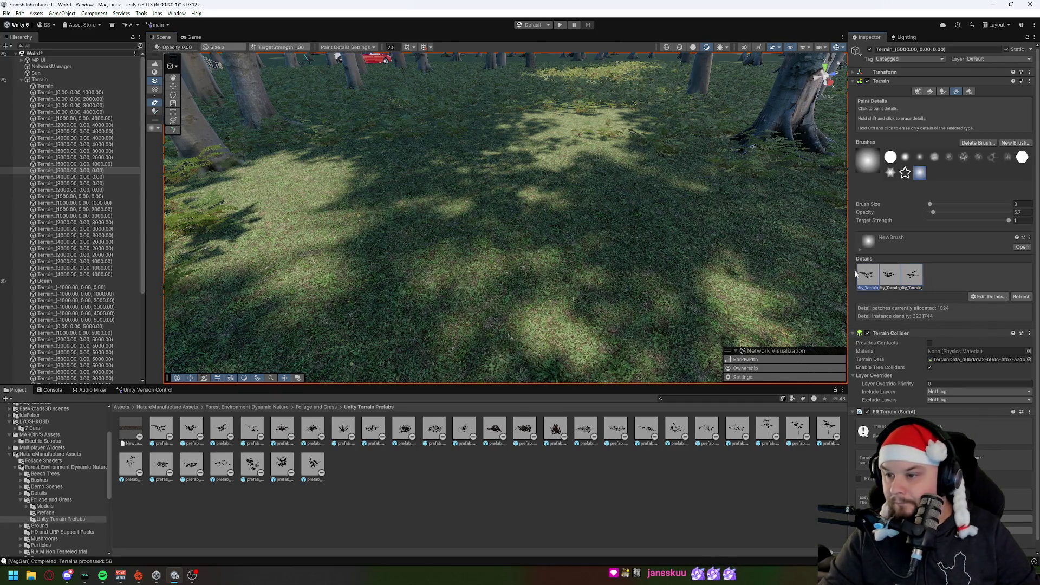
left_click(378, 209)
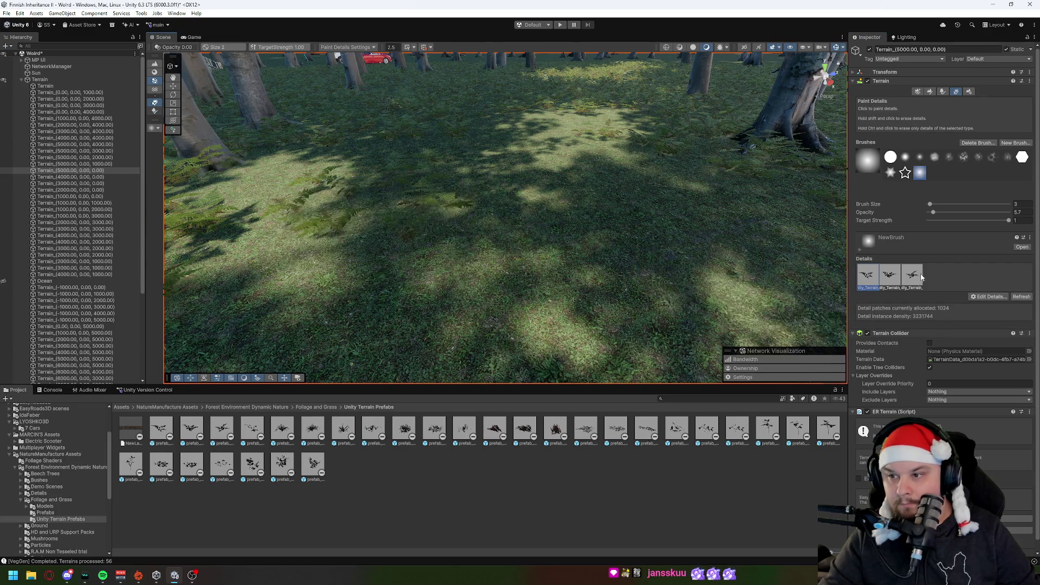
left_click(889, 274)
scroll(643, 320, "down", 5)
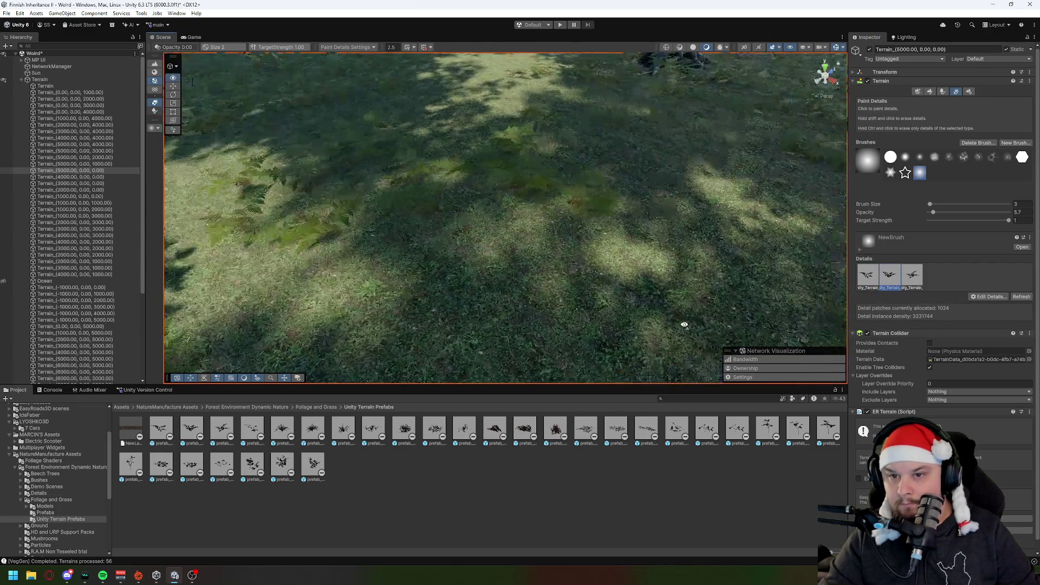
left_click(912, 275)
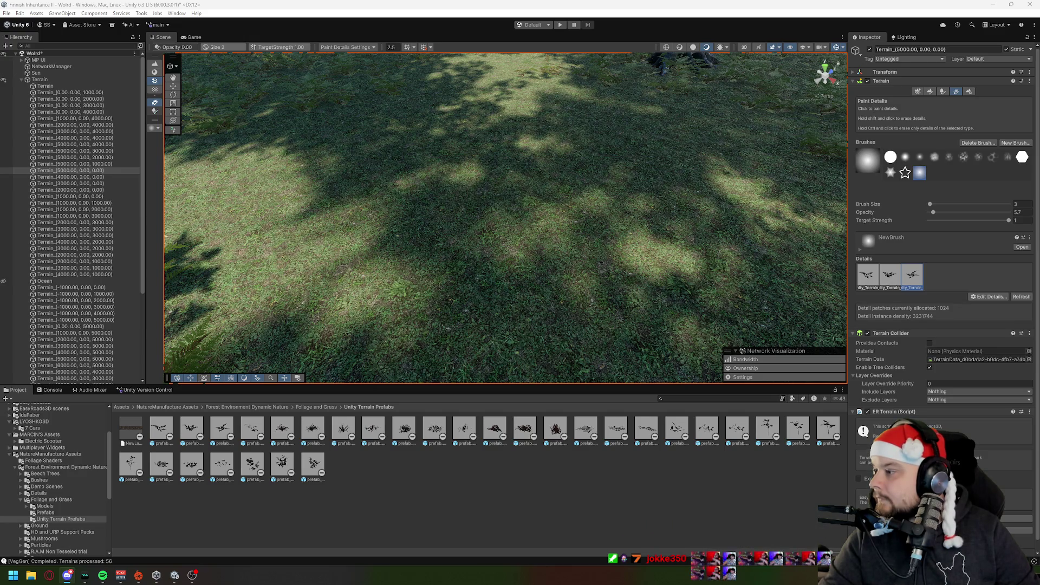
left_click(1029, 81)
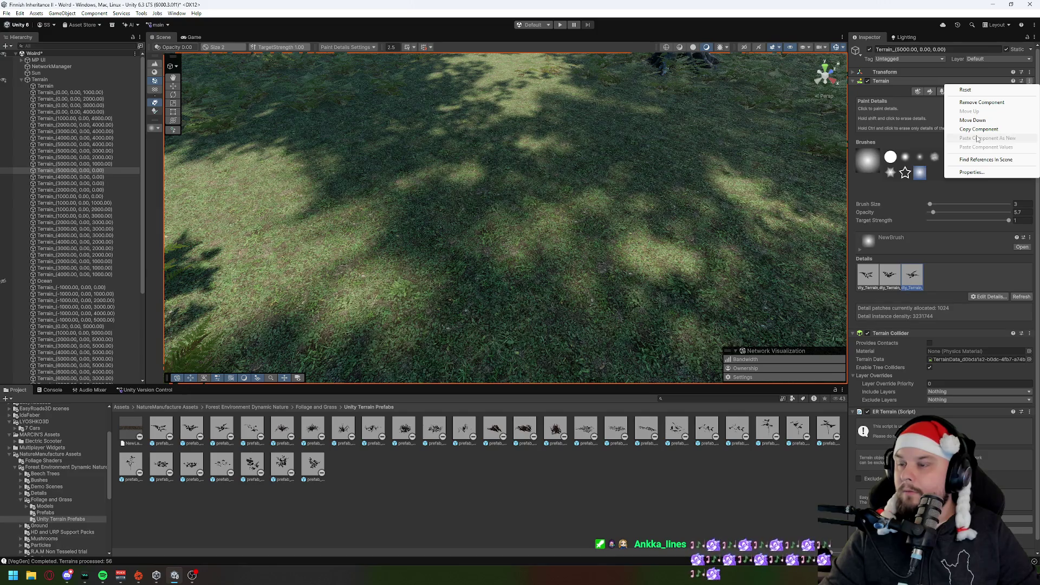
Select the parent Terrain and run Clear Vegetation (Trees + Details) on all 56 terrains.
left_click(910, 109)
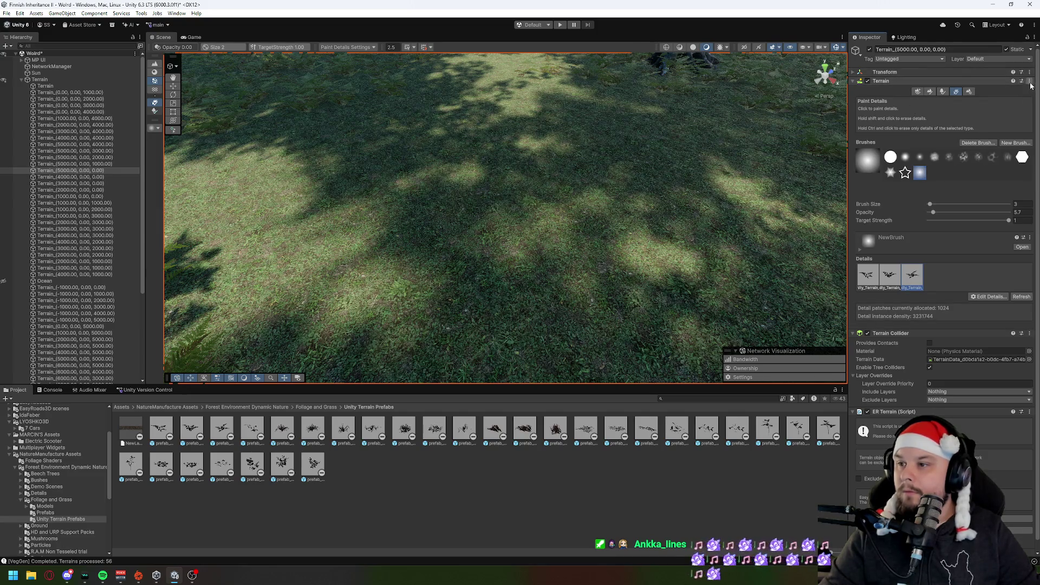
left_click(1030, 81)
left_click(903, 120)
left_click(40, 79)
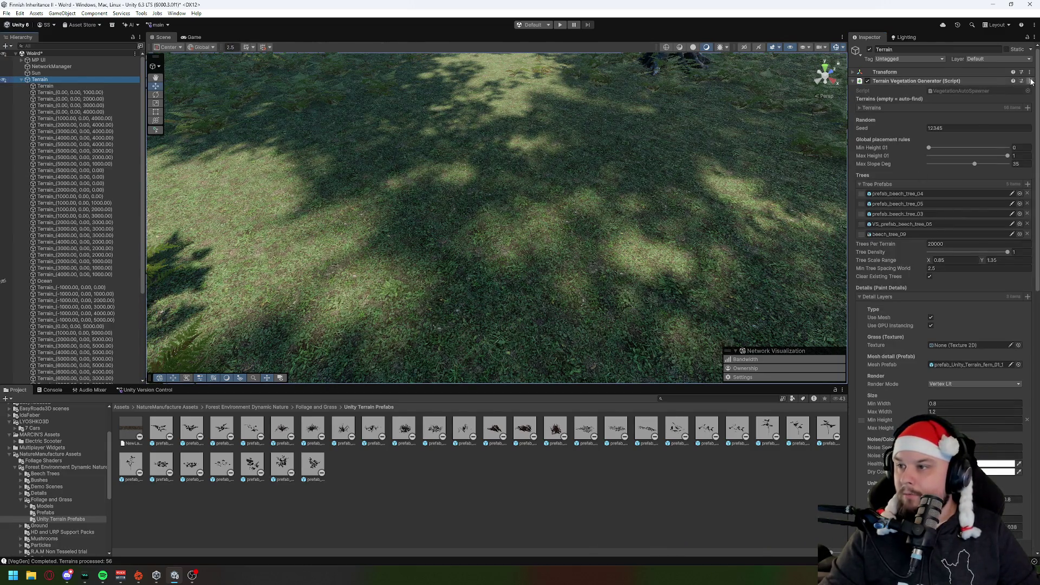
left_click(1030, 81)
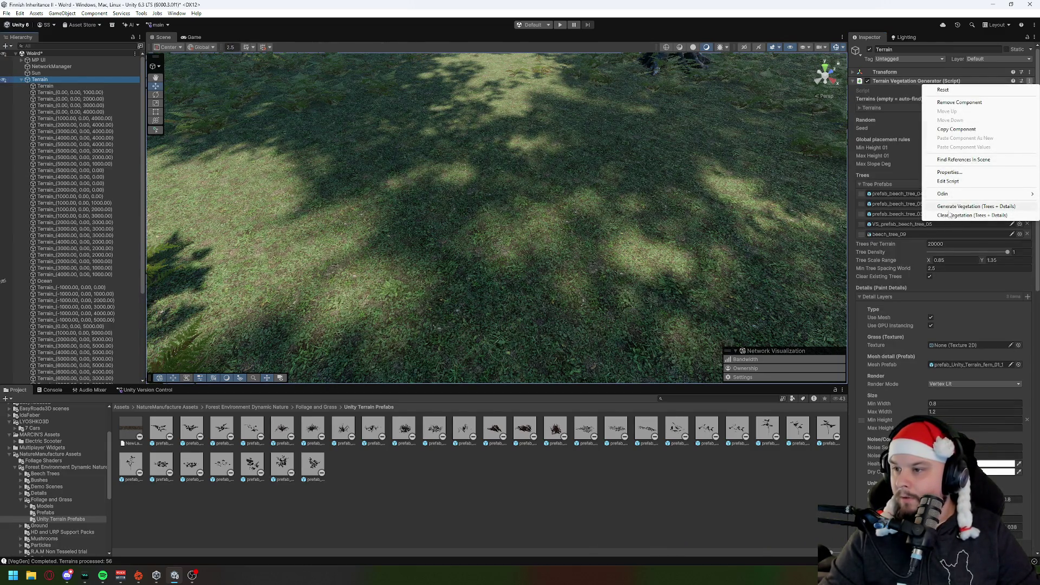
left_click(951, 217)
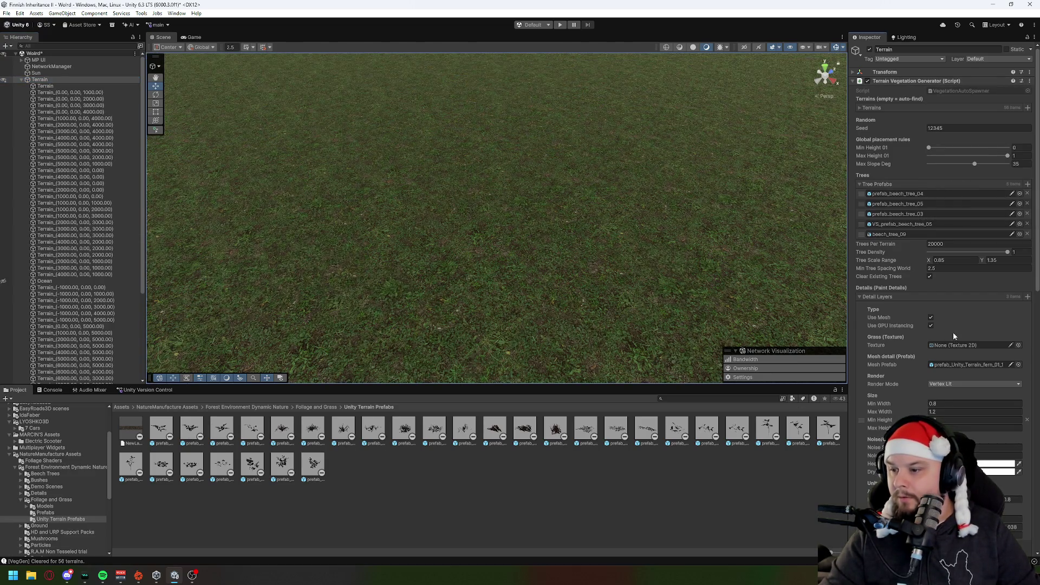
scroll(953, 333, "down", 5)
left_click(1011, 233)
left_click(603, 179)
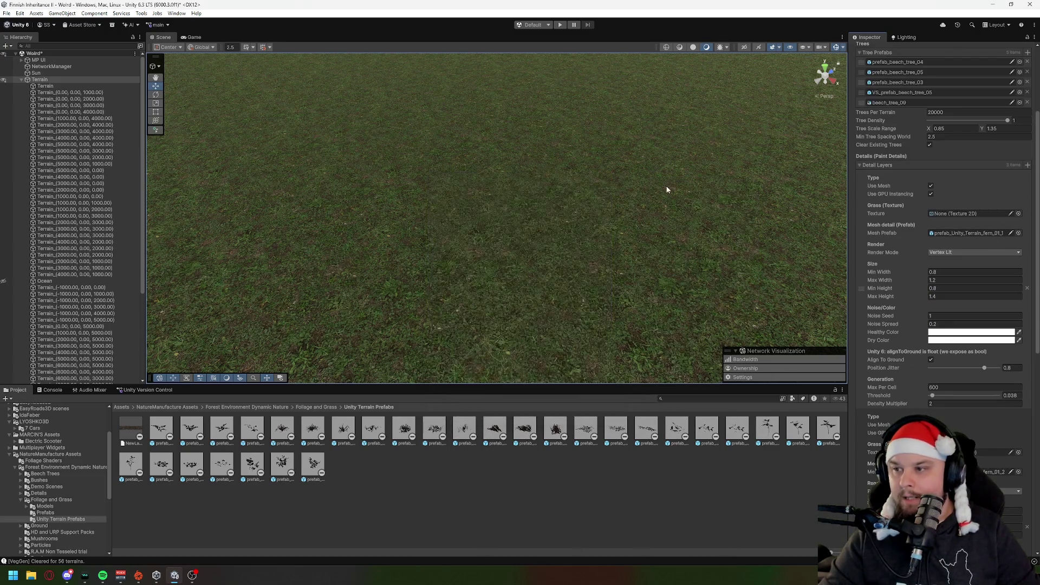
left_click(1019, 233)
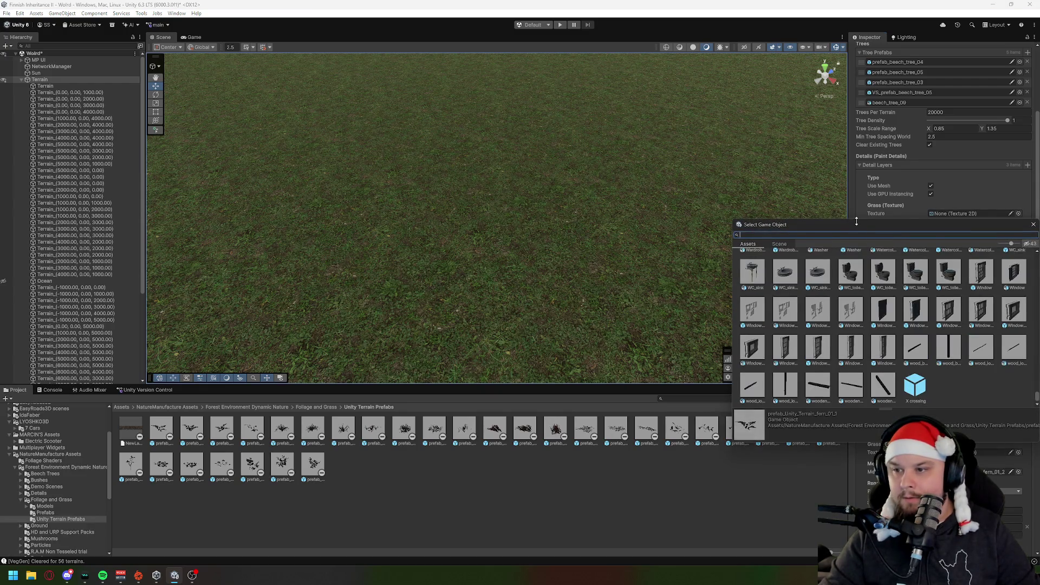
left_click_drag(780, 211, 523, 200)
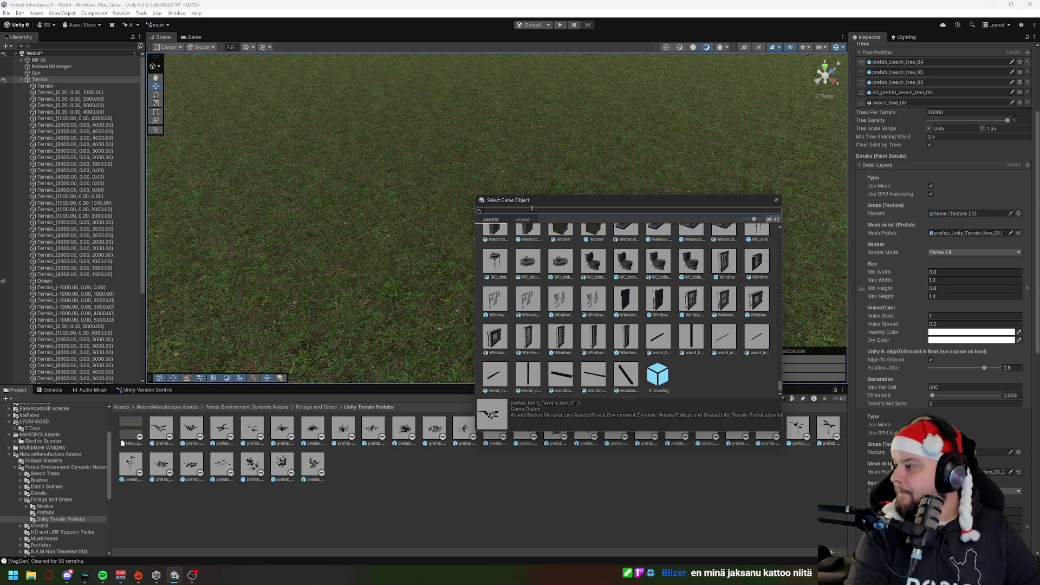
type("fern_")
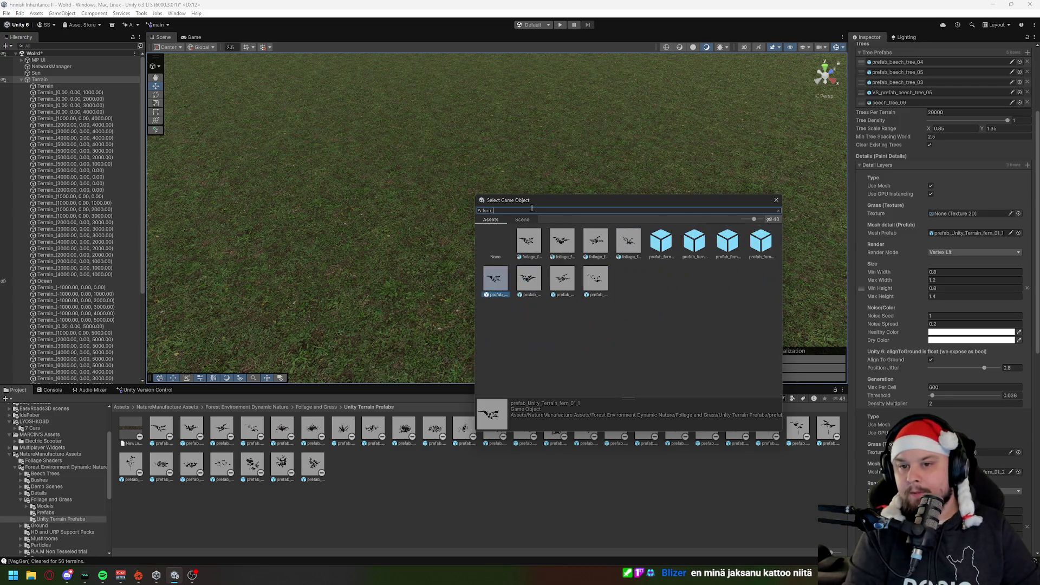
type("01")
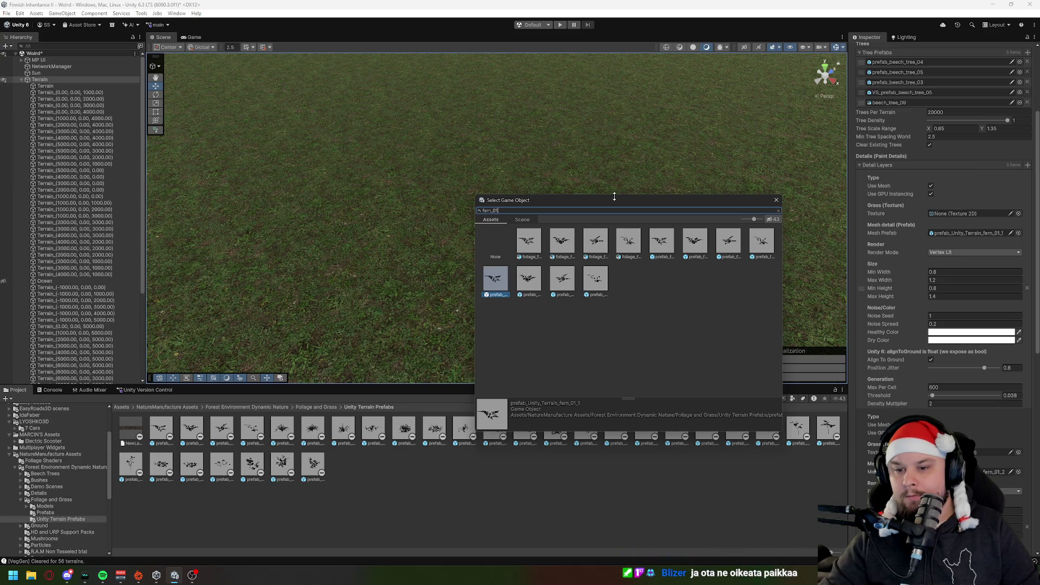
left_click(531, 283)
left_click(491, 283)
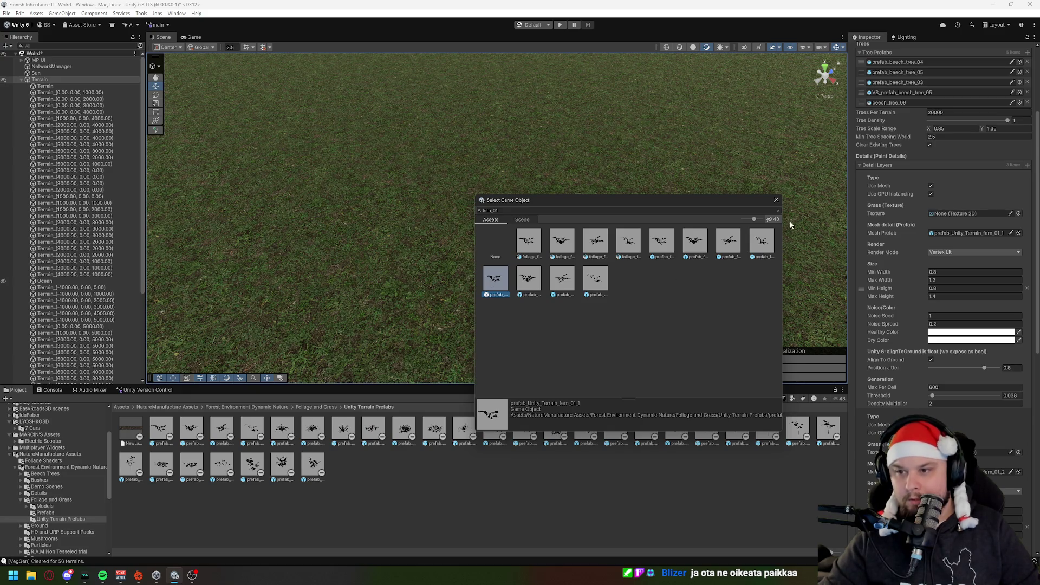
left_click(777, 200)
scroll(979, 375, "down", 4)
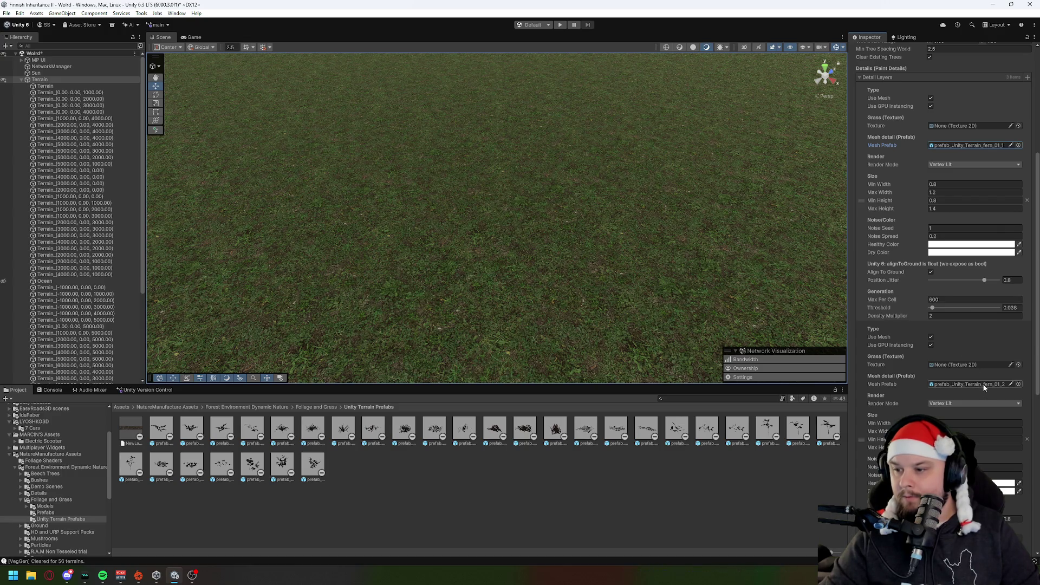
Search '_01_1' and set prefab_Unity_Terrain_Ivy_01_1 as the second detail layer's mesh prefab.
left_click(1018, 384)
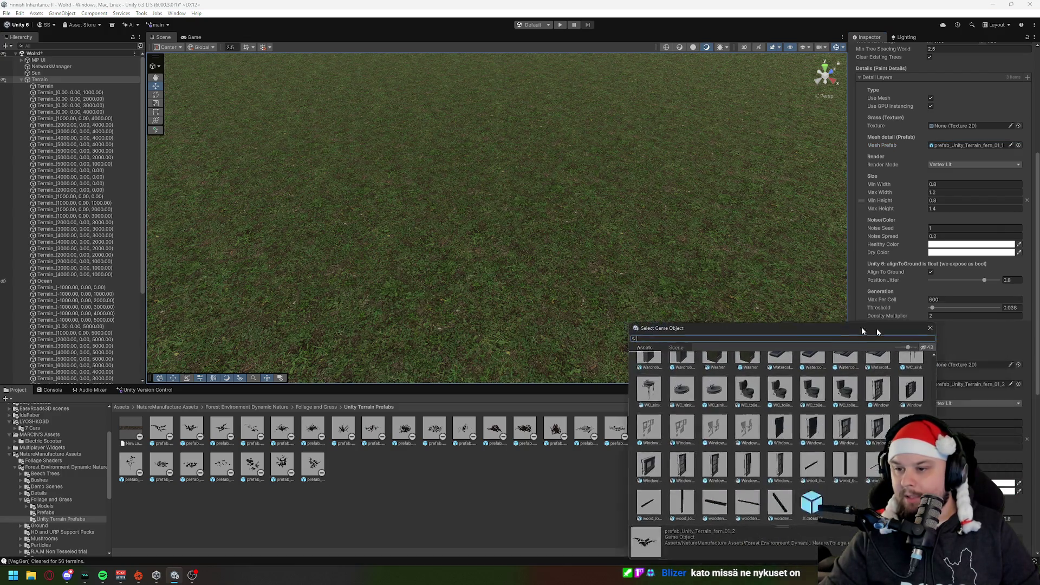
left_click_drag(980, 335, 491, 228)
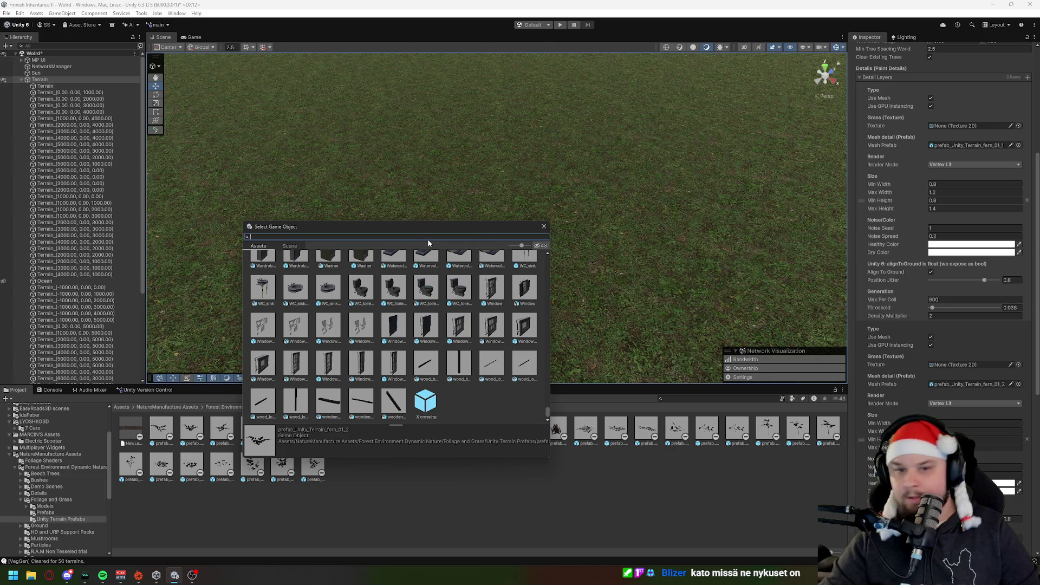
type("wyh")
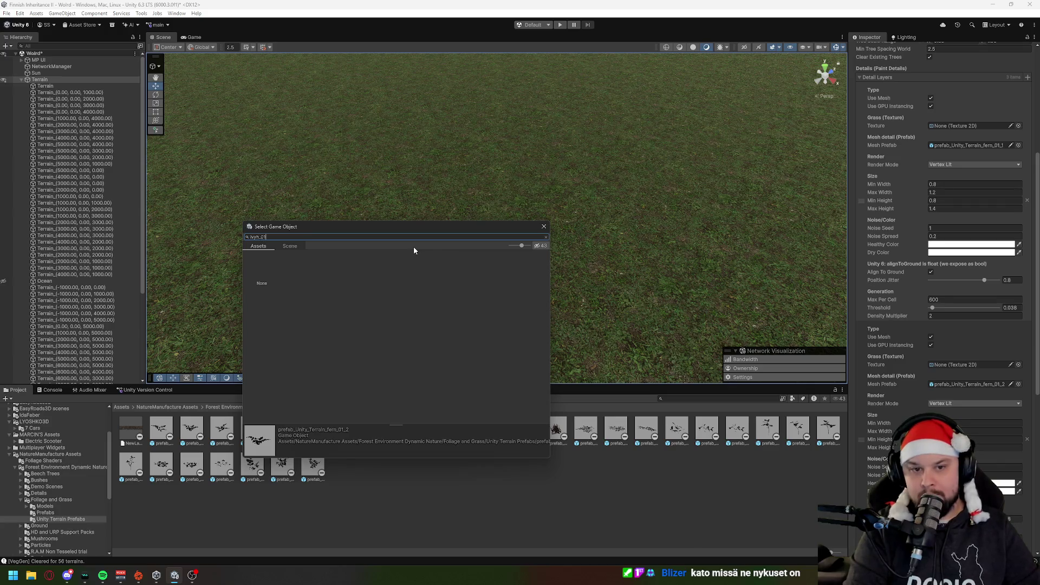
type("0")
key("BackSpace")
key("BackSpace")
key("BackSpace")
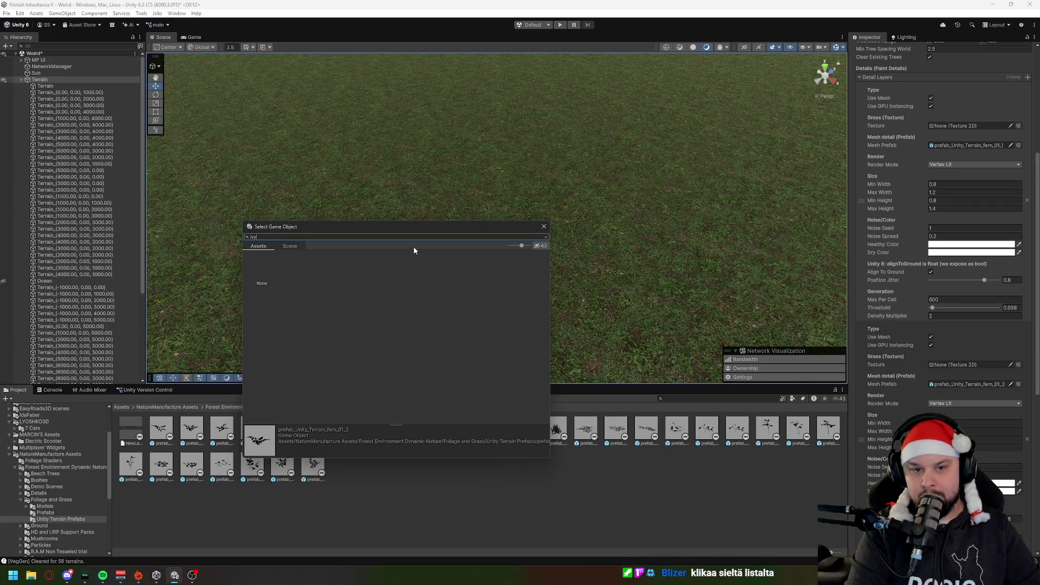
type("_01")
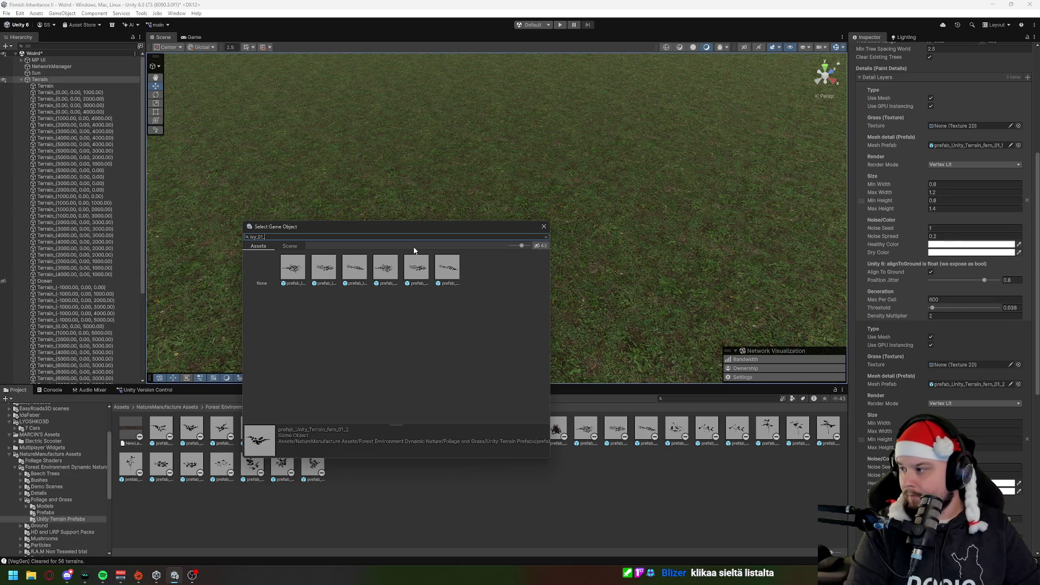
type("_1")
left_click(300, 271)
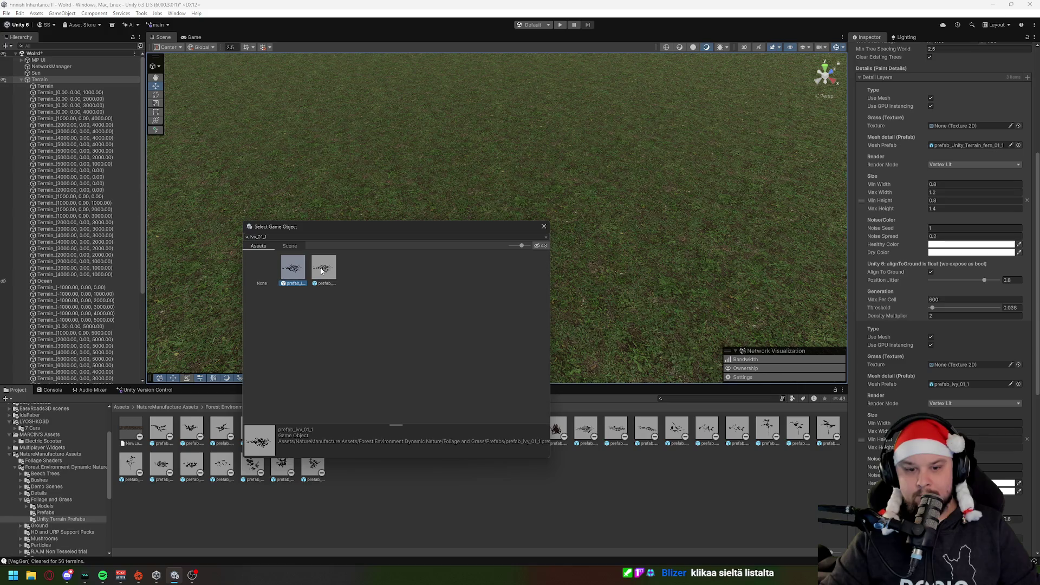
left_click(326, 273)
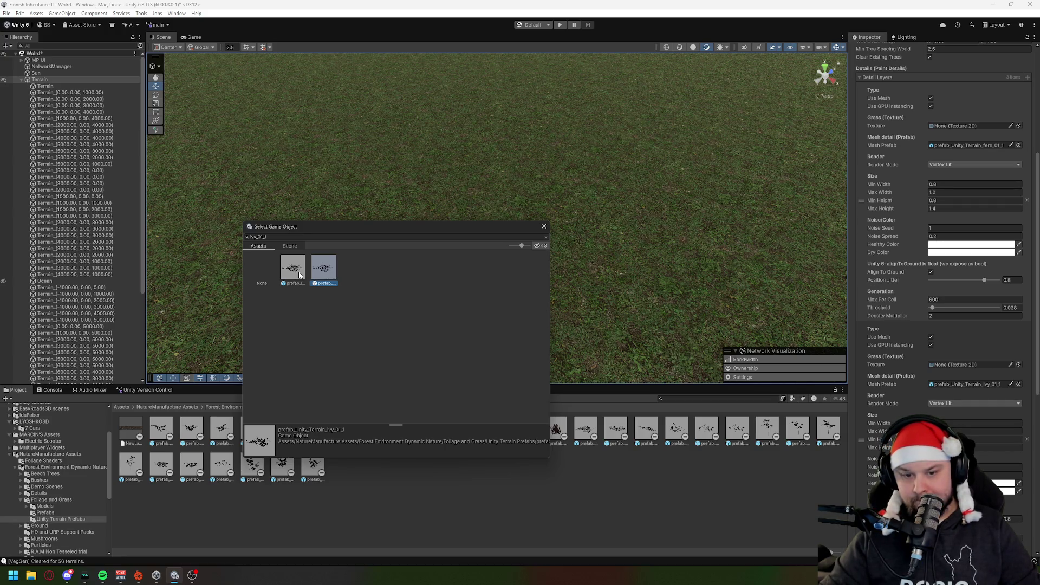
left_click(299, 275)
left_click(328, 271)
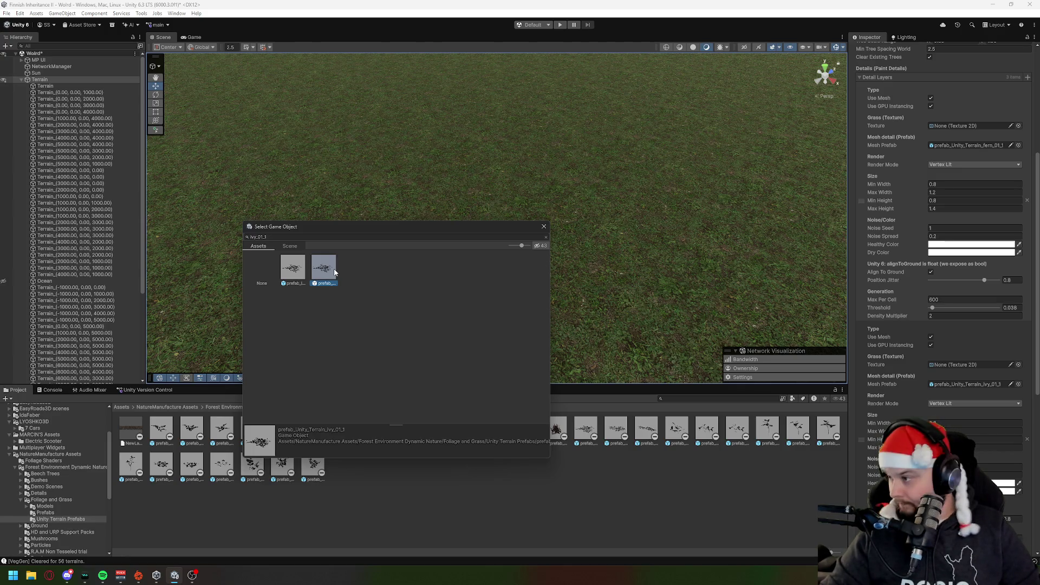
double_click(333, 269)
Open the Mesh Prefab picker for the third detail layer.
scroll(980, 373, "down", 1)
scroll(981, 372, "down", 5)
left_click(1019, 404)
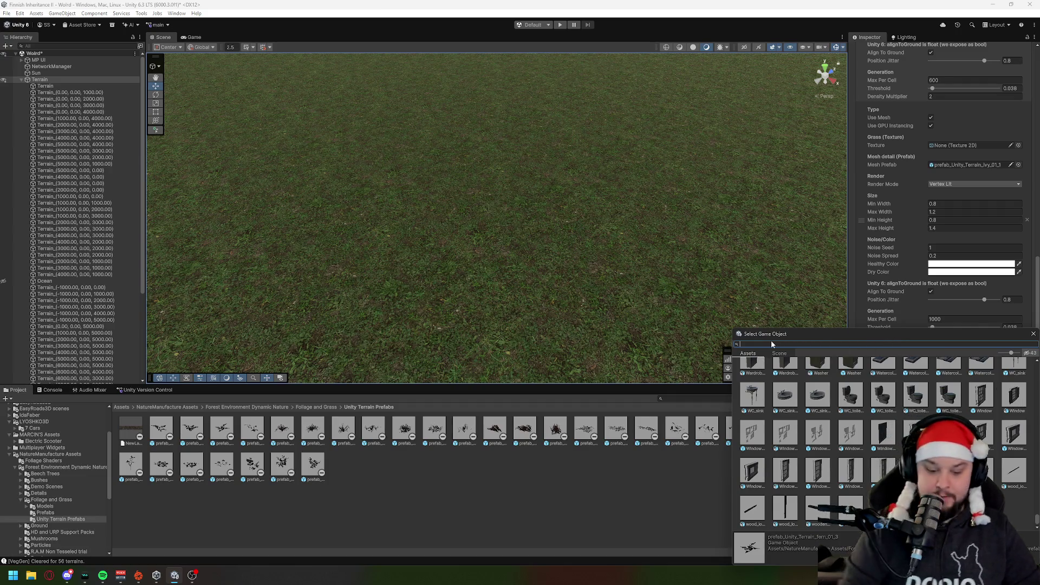
Search 'plant_02_1' and set prefab_Unity_Terrain_plant_02_1 as the third layer's mesh prefab.
type("pöl")
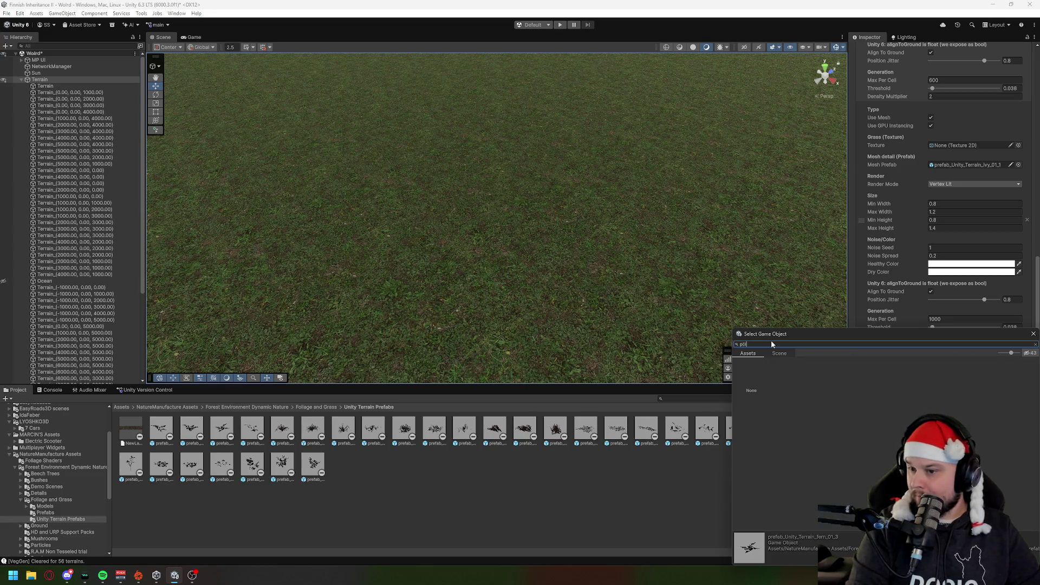
type("at")
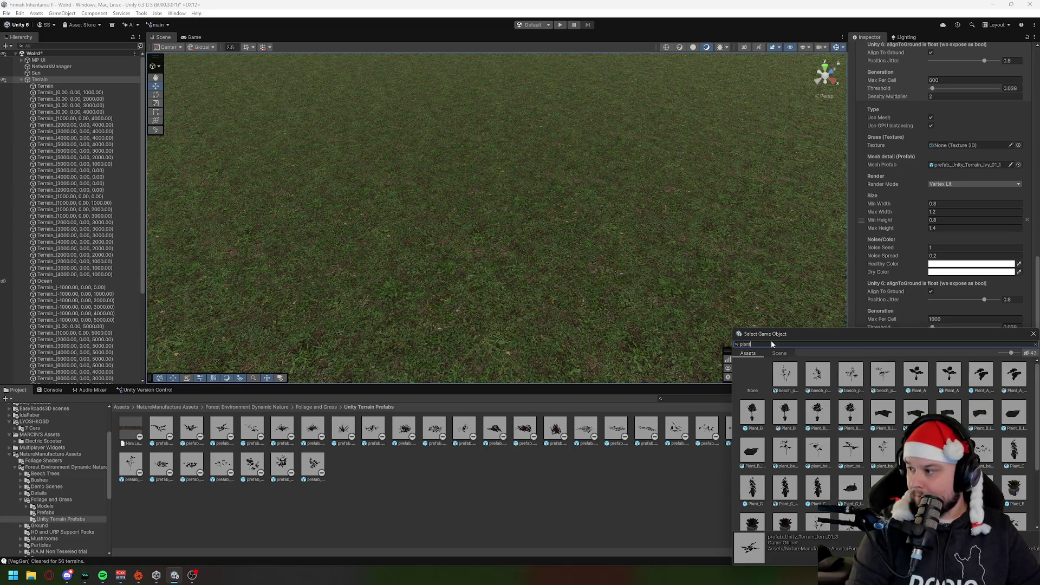
type("_02_1")
left_click(782, 375)
left_click(815, 375)
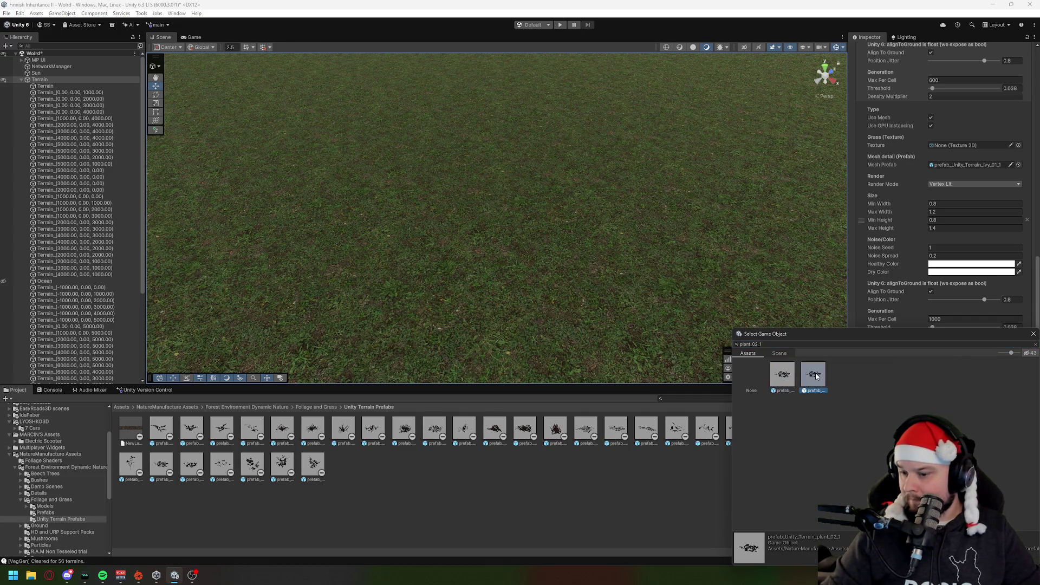
double_click(816, 375)
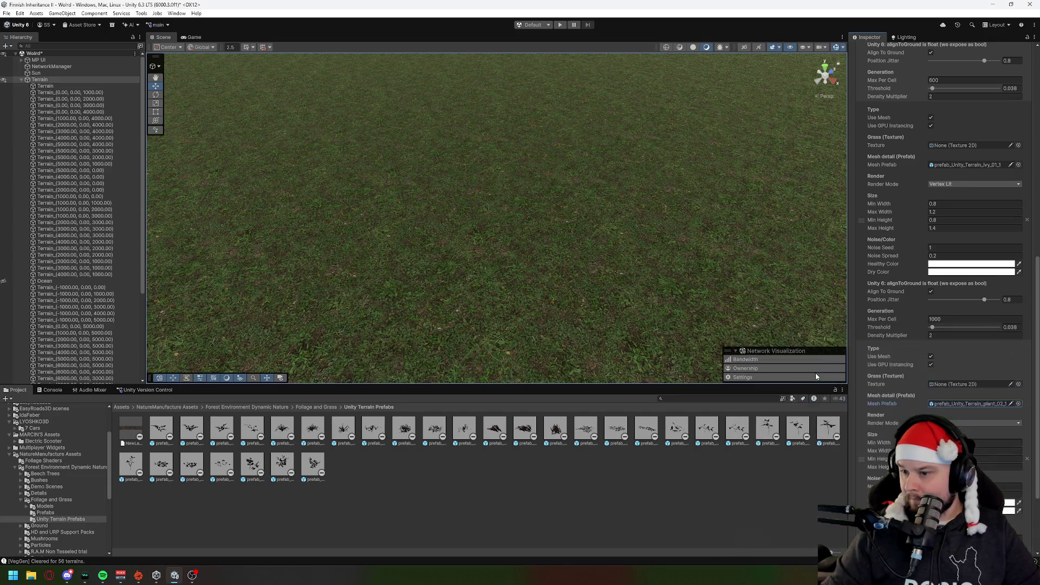
Briefly check Discord, then return to Unity and open the vegetation generator's component menu.
key("alt+Tab")
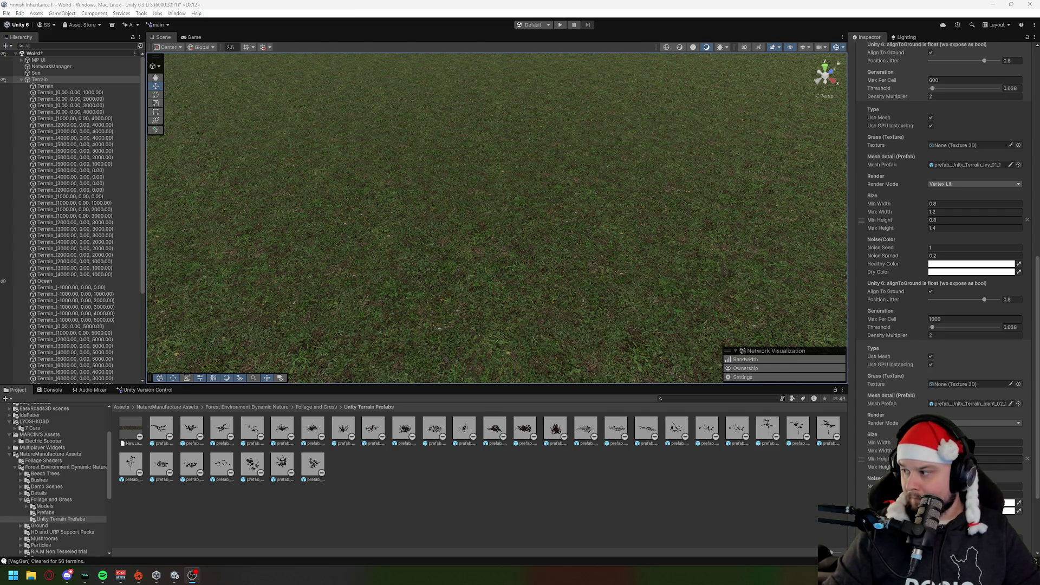
key("alt+Tab")
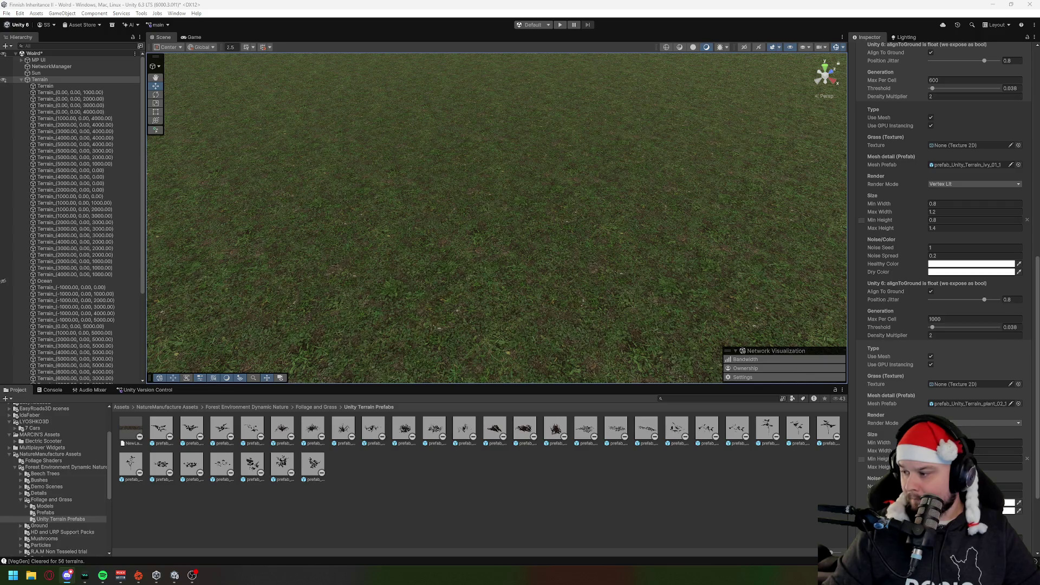
left_click(763, 205)
scroll(993, 357, "up", 10)
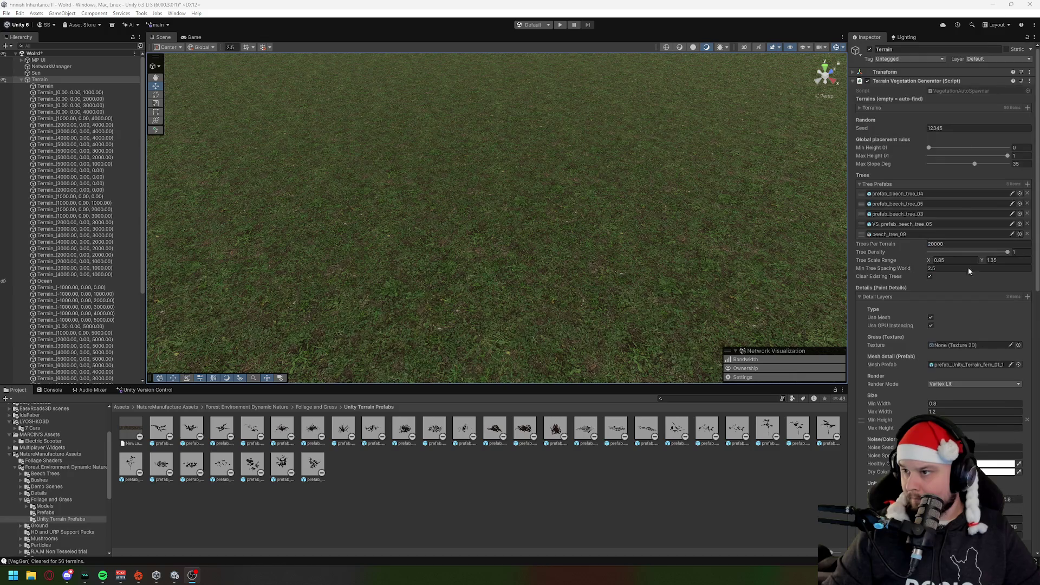
left_click(1030, 80)
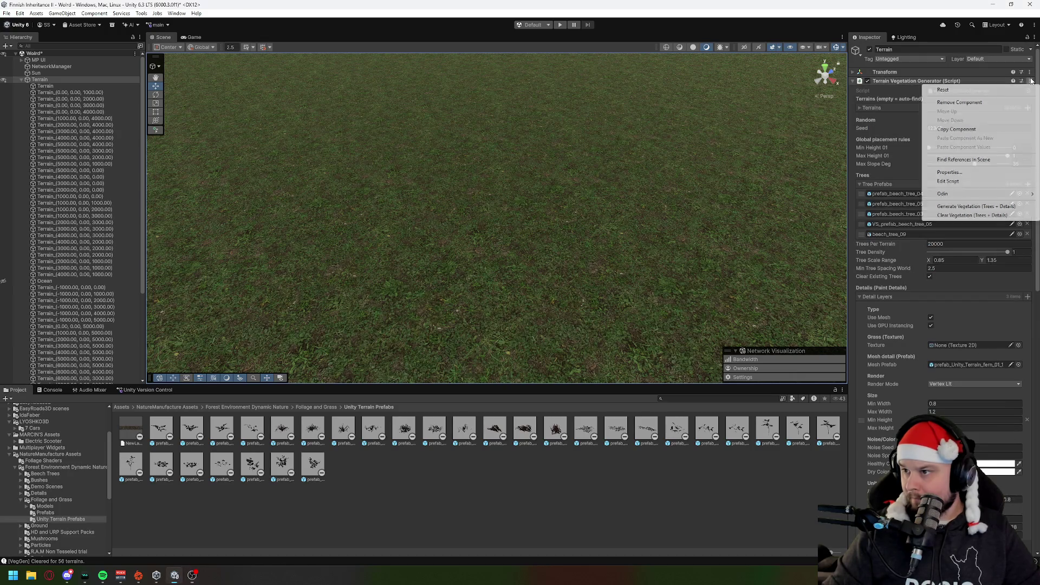
Generate trees and details on all 56 terrains, keeping the progress window out of the way.
left_click(949, 208)
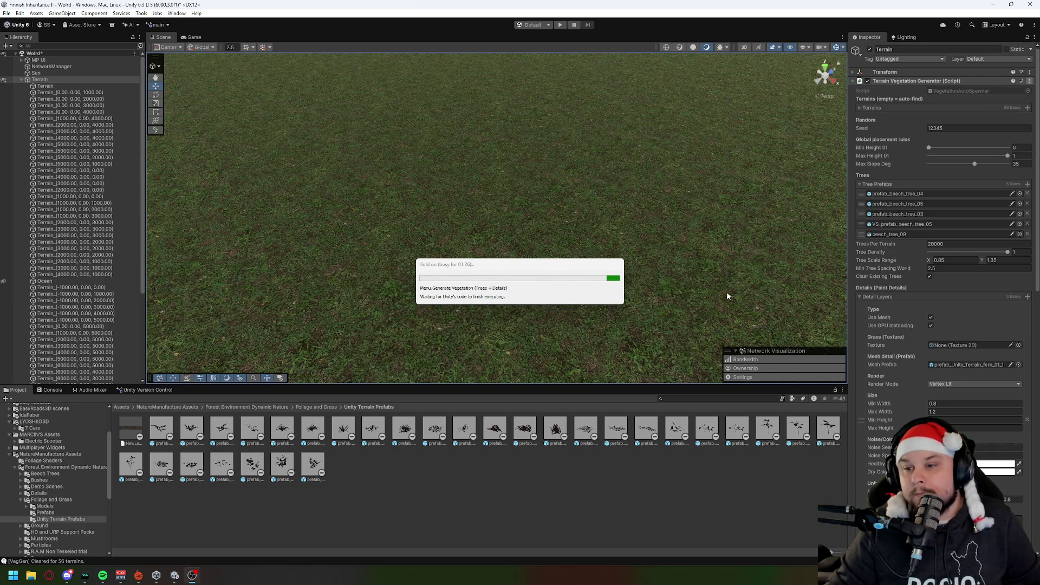
mouse_move(494, 265)
left_mouse_down()
mouse_move(402, 248)
mouse_move(442, 158)
left_mouse_up()
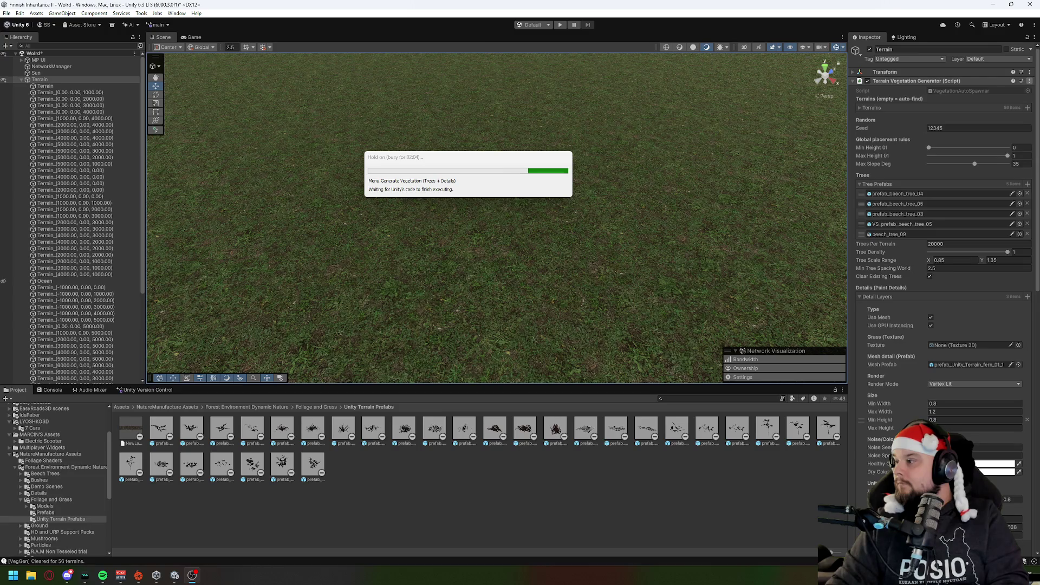
left_click_drag(431, 163, 428, 143)
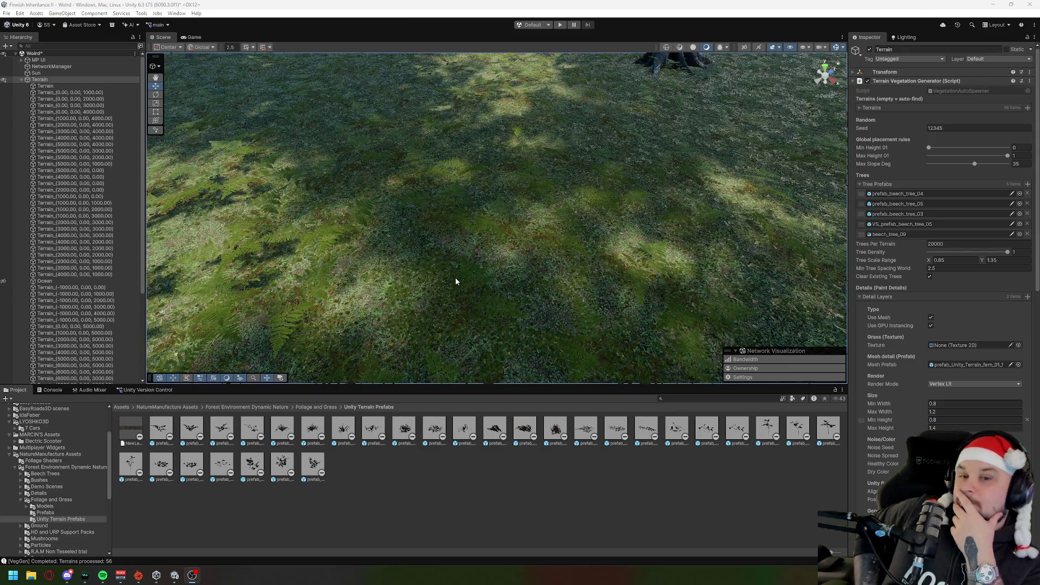
Fly the Scene view over the ferns into the beech forest, past the red car.
mouse_move(447, 252)
left_mouse_down()
mouse_move(409, 232)
mouse_move(463, 265)
mouse_move(454, 230)
mouse_move(460, 244)
mouse_move(430, 290)
left_mouse_up()
key("w")
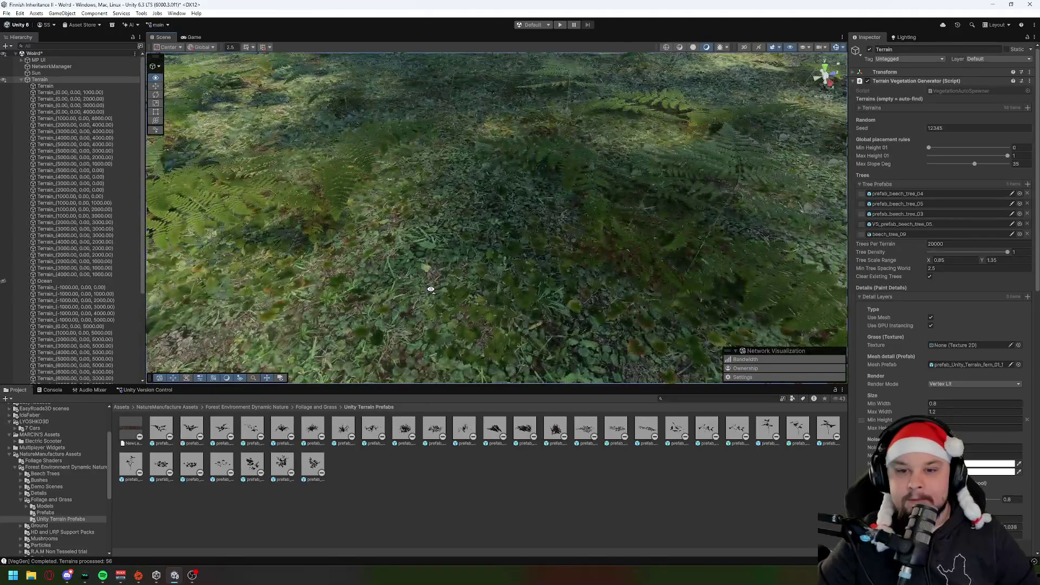
mouse_move(638, 293)
left_mouse_down()
mouse_move(539, 312)
mouse_move(453, 234)
left_mouse_up()
key("w")
mouse_move(665, 227)
left_mouse_down()
mouse_move(567, 220)
mouse_move(567, 232)
mouse_move(531, 235)
mouse_move(569, 211)
mouse_move(454, 222)
left_mouse_up()
key("s")
key("w")
Descend beside the white SUV and enter Play mode.
mouse_move(563, 232)
left_mouse_down()
mouse_move(532, 272)
mouse_move(662, 167)
left_mouse_up()
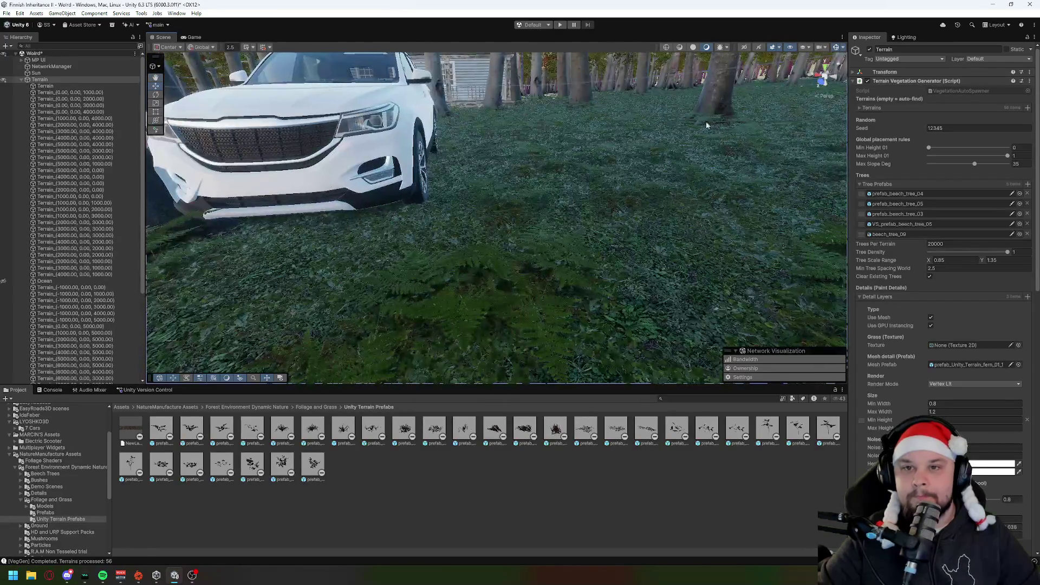
left_click(560, 24)
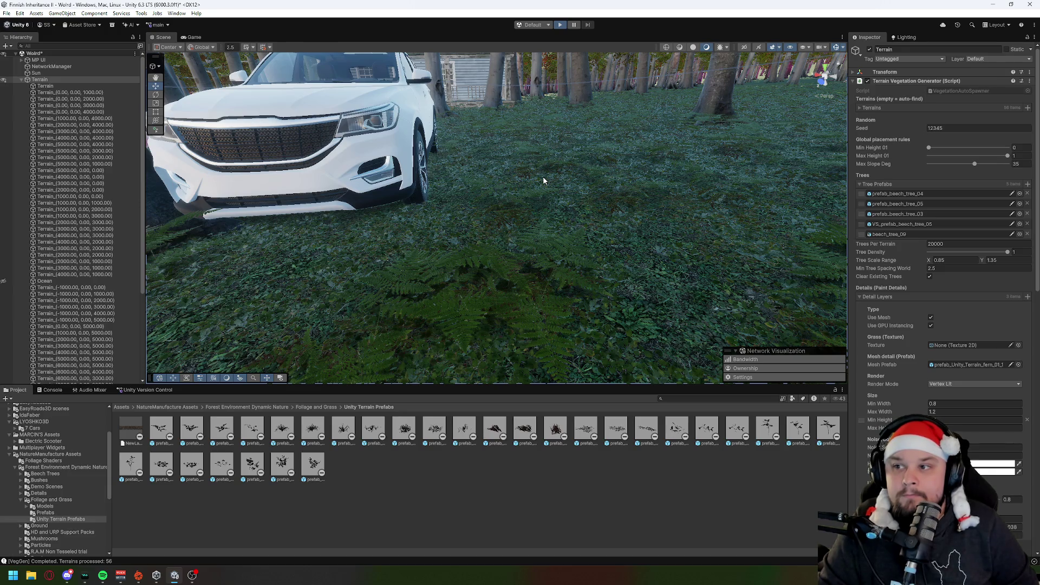
key("ctrl+p")
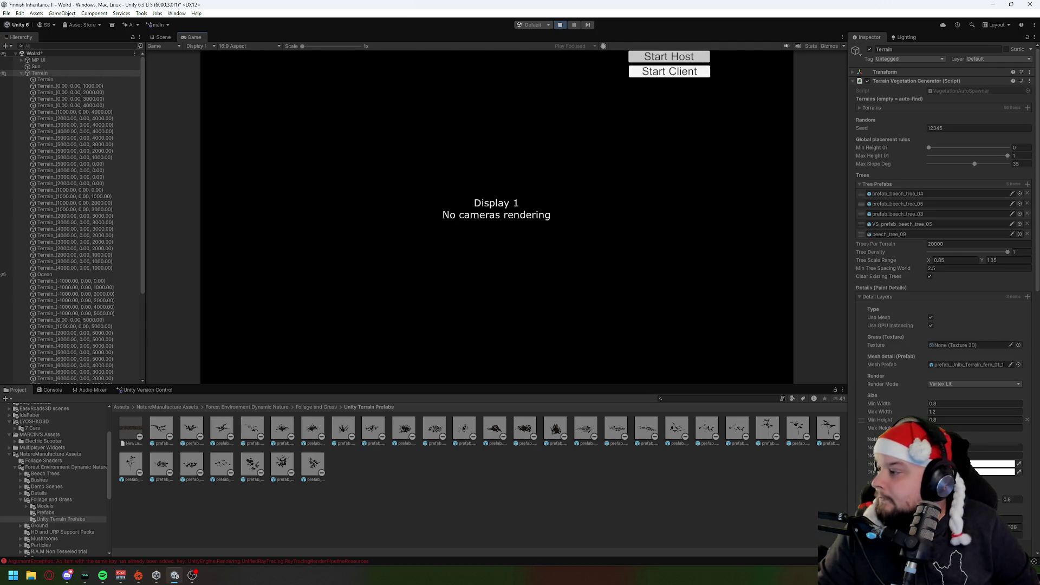
Start the game as host from the Game view.
left_click(669, 57)
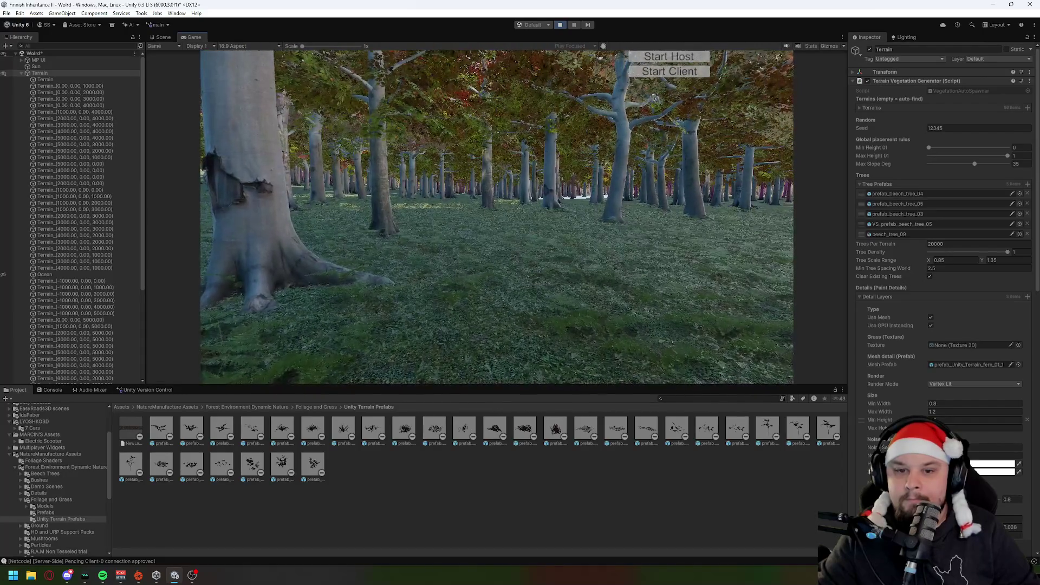
Walk the player forward through the forest, then stop Play mode with Ctrl+P.
key("w")
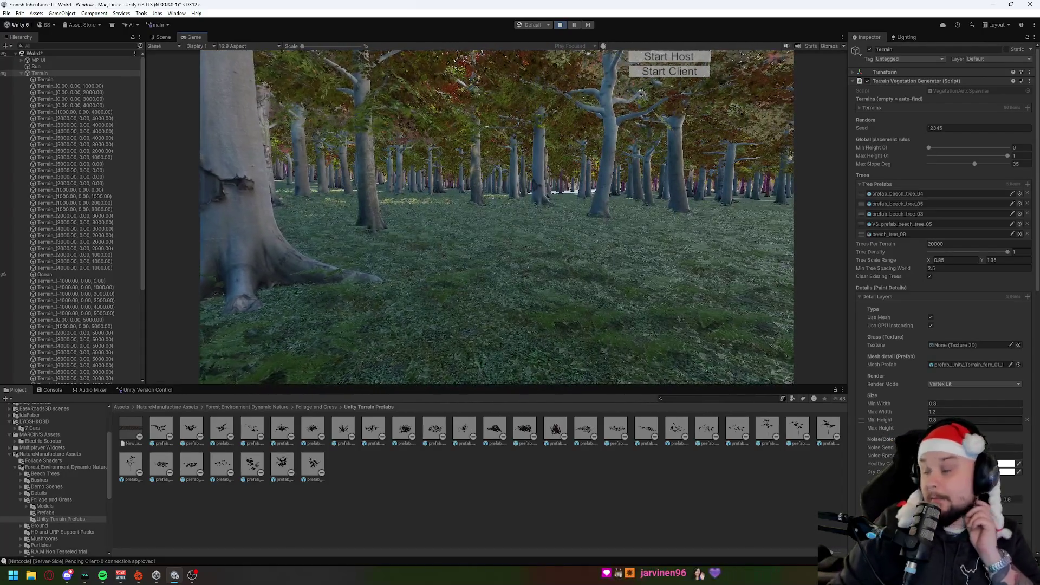
key("w")
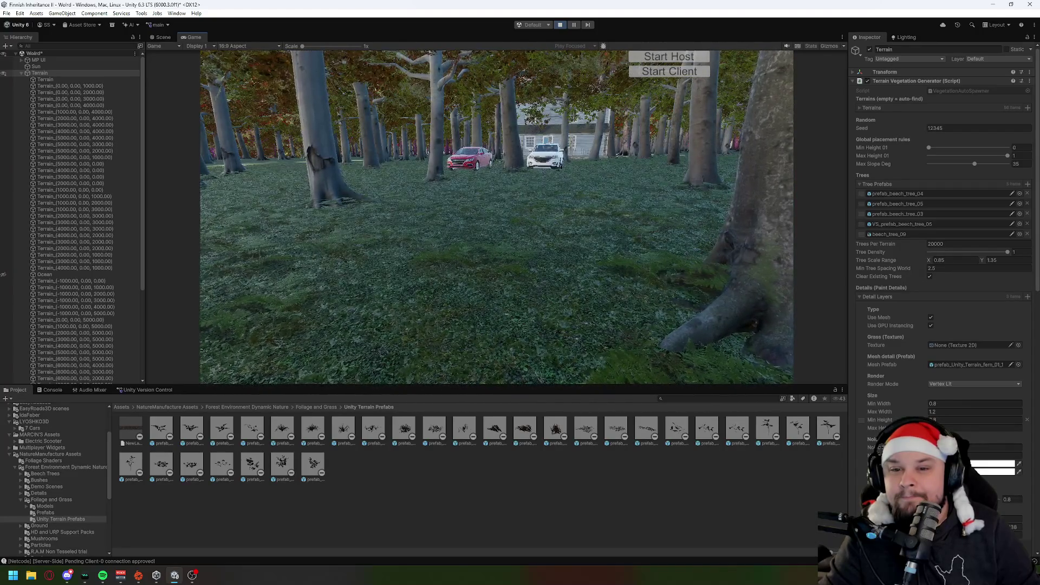
key("super")
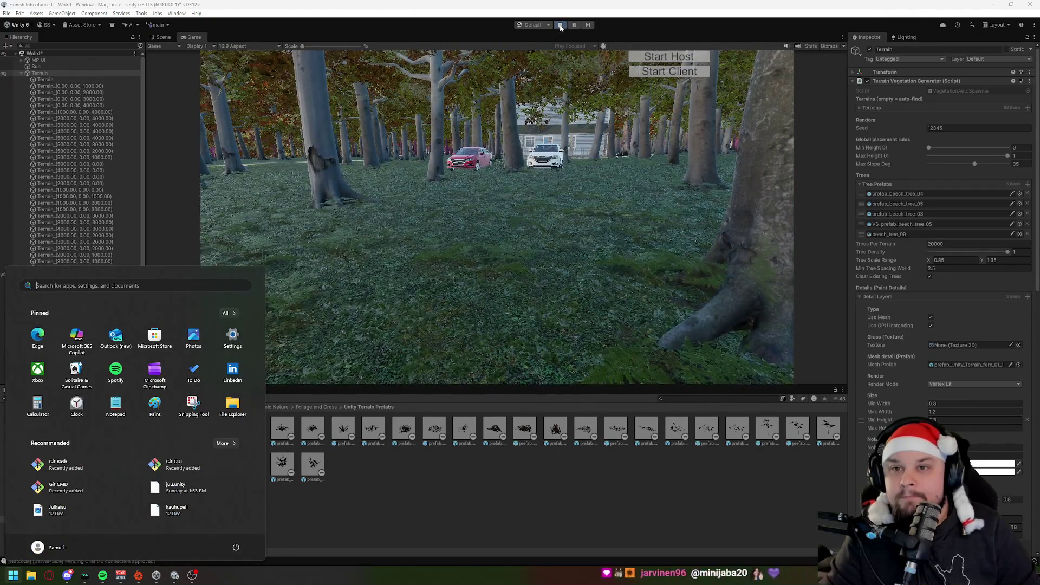
key("super")
key("ctrl+p")
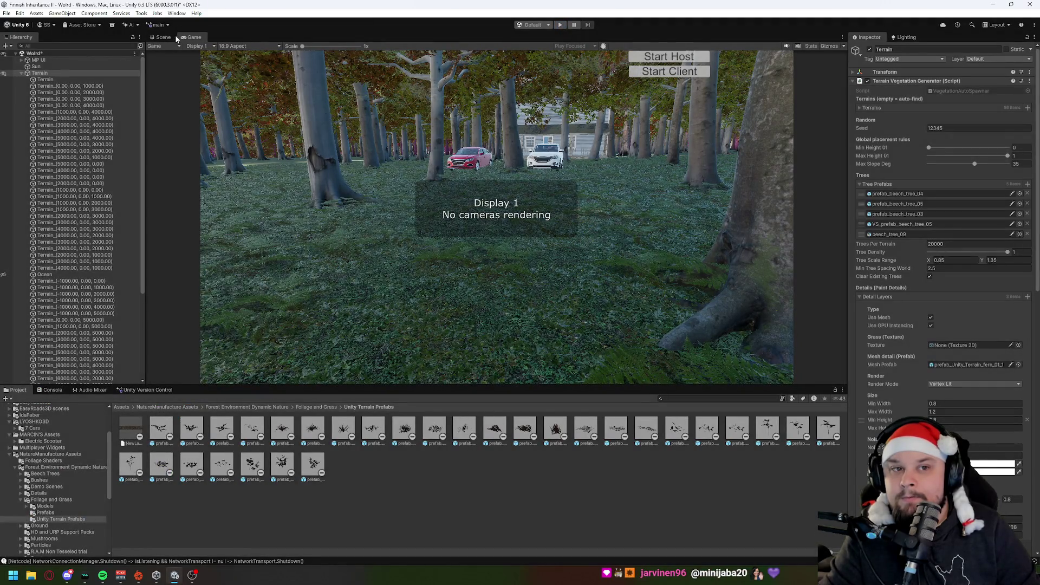
Return to the Scene view and orbit around the red canopy and fern-covered forest floor.
left_click(163, 37)
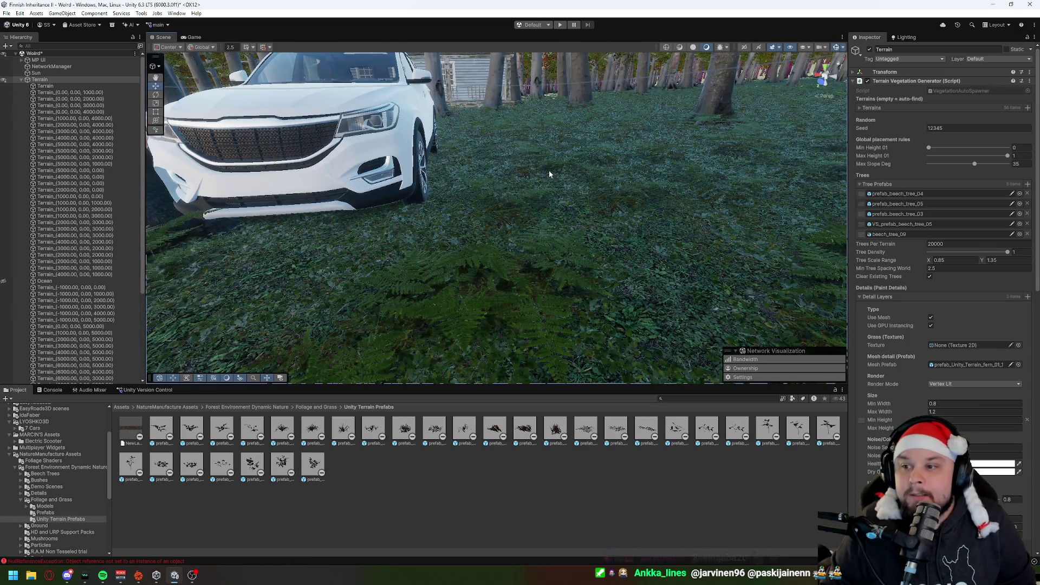
mouse_move(576, 209)
left_mouse_down()
mouse_move(599, 150)
mouse_move(554, 154)
left_mouse_up()
mouse_move(528, 215)
left_mouse_down()
mouse_move(475, 126)
mouse_move(396, 220)
left_mouse_up()
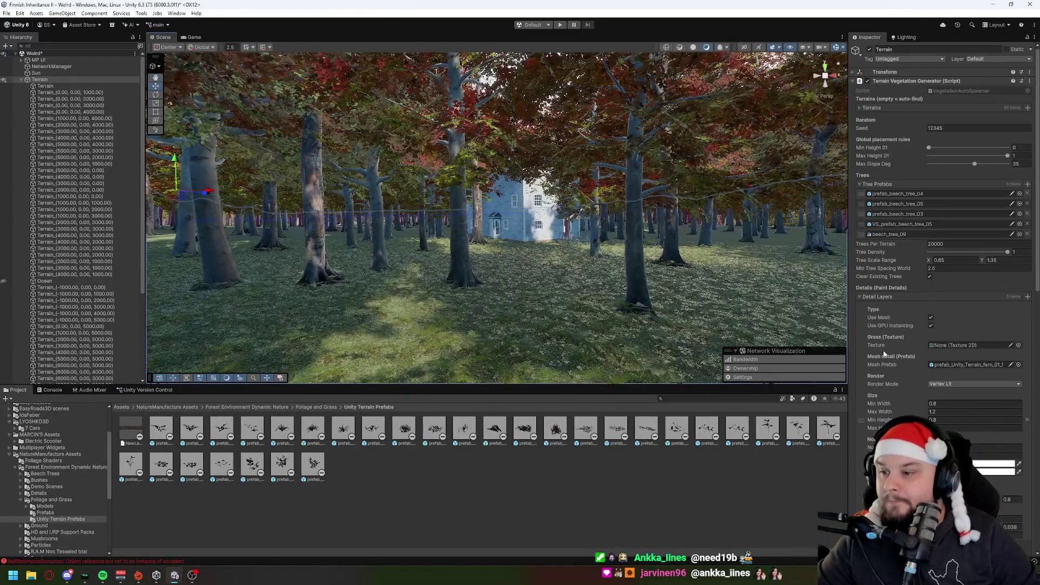
mouse_move(578, 254)
left_mouse_down()
mouse_move(592, 298)
mouse_move(669, 314)
mouse_move(743, 249)
left_mouse_up()
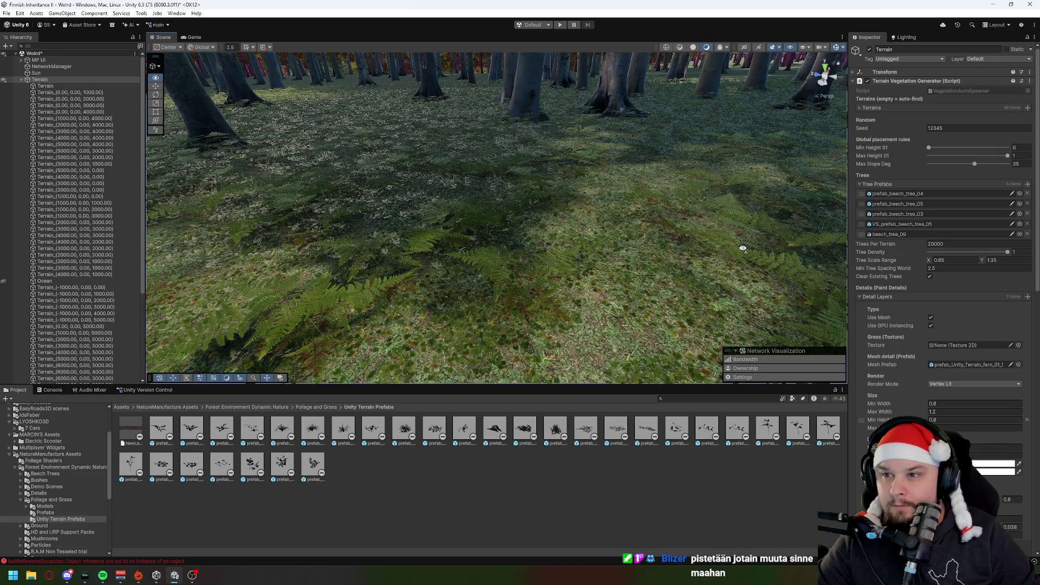
mouse_move(743, 249)
left_mouse_down()
mouse_move(720, 226)
mouse_move(536, 211)
left_mouse_up()
left_click_drag(707, 261, 487, 248)
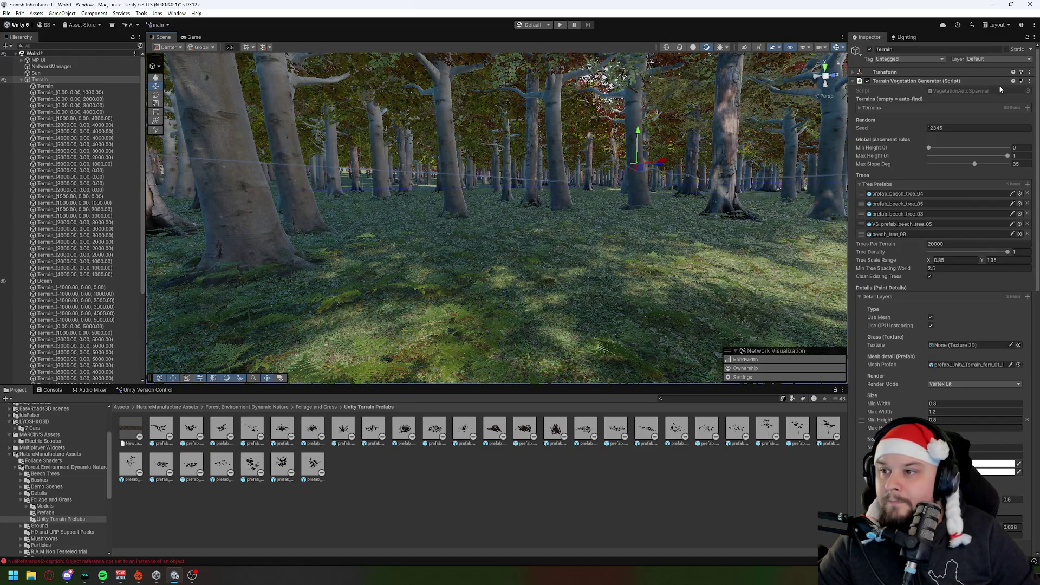
Turn toward the blue house and clear all generated trees and detail foliage.
left_click_drag(484, 225, 553, 209)
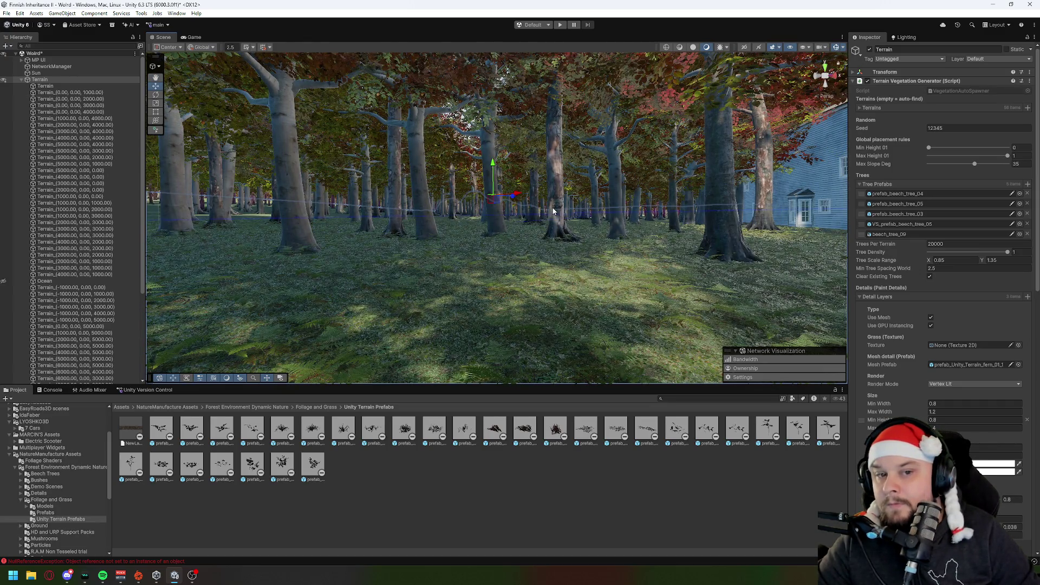
left_click(1029, 81)
left_click(955, 216)
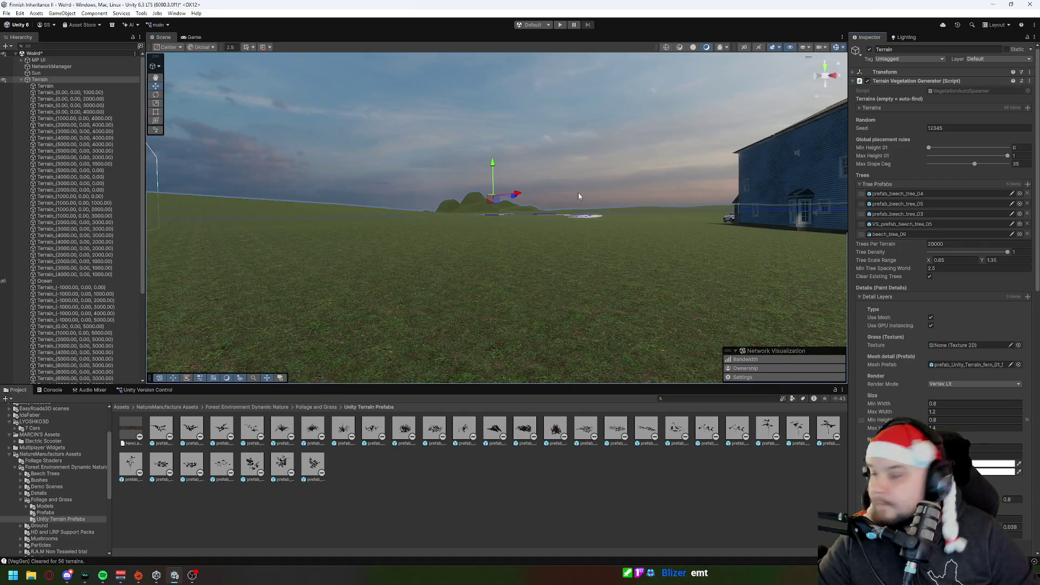
Face the house and cars, then select the Terrain_(0.00, 0.00, 2000.00) tile.
mouse_move(491, 241)
left_mouse_down()
mouse_move(597, 224)
mouse_move(793, 242)
mouse_move(809, 202)
left_mouse_up()
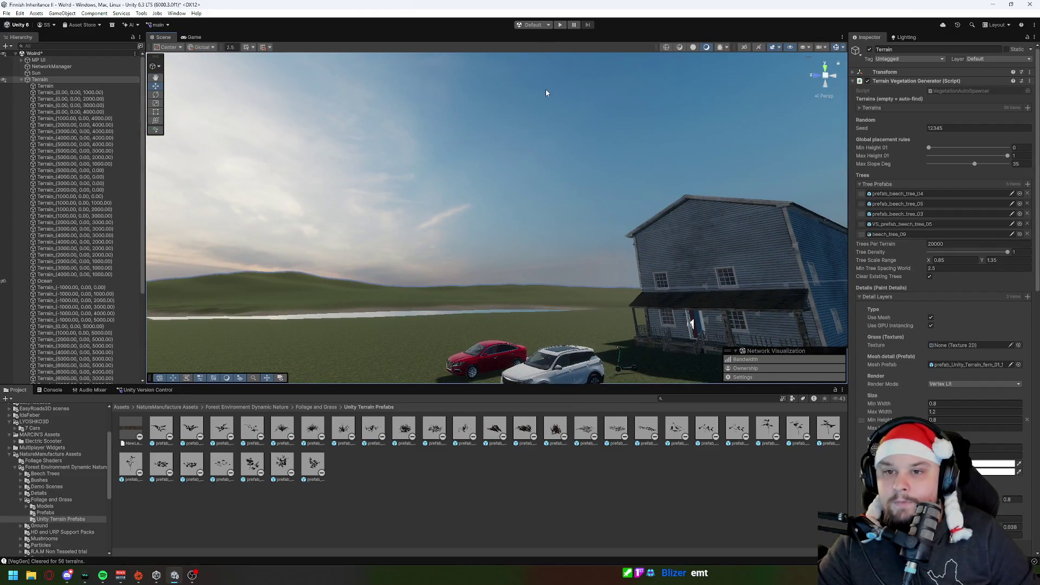
left_click(459, 168)
left_click_drag(458, 168, 612, 221)
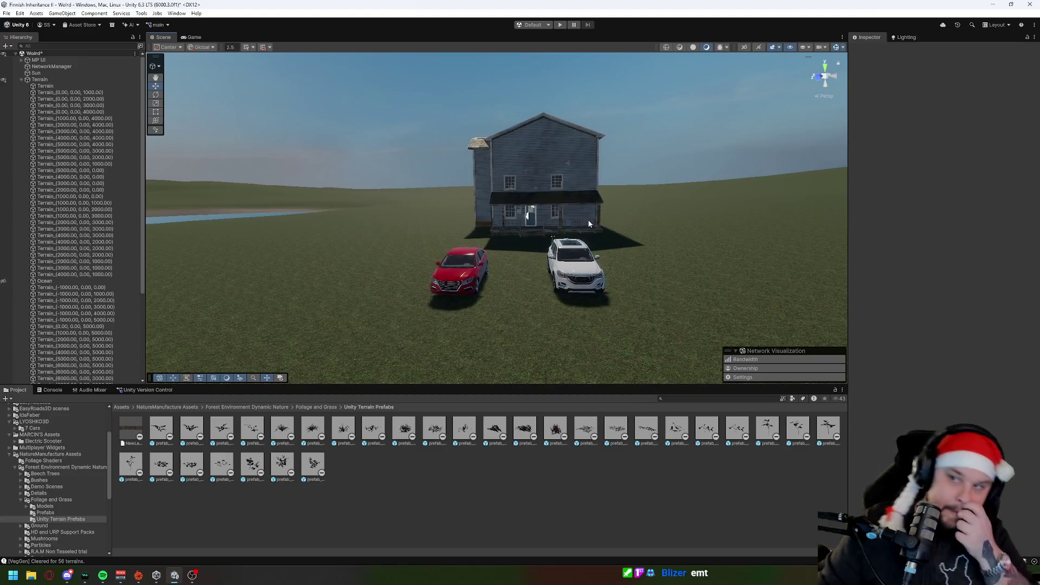
left_click(50, 99)
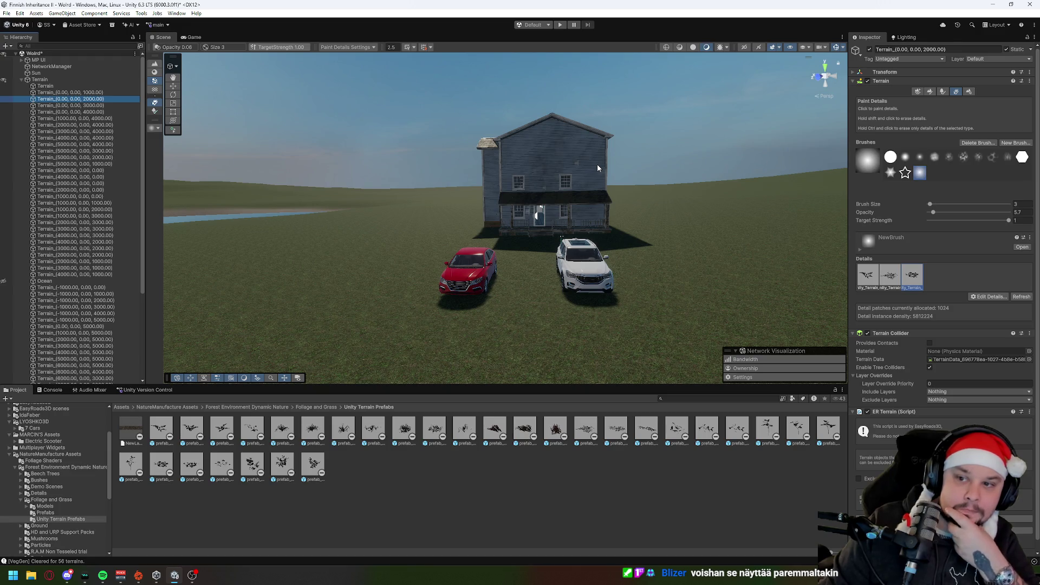
Select the Terrain_(0.00, 0.00, 1000.00) tile, then its parent Terrain, and collapse the Terrain group.
left_click_drag(598, 168, 576, 173)
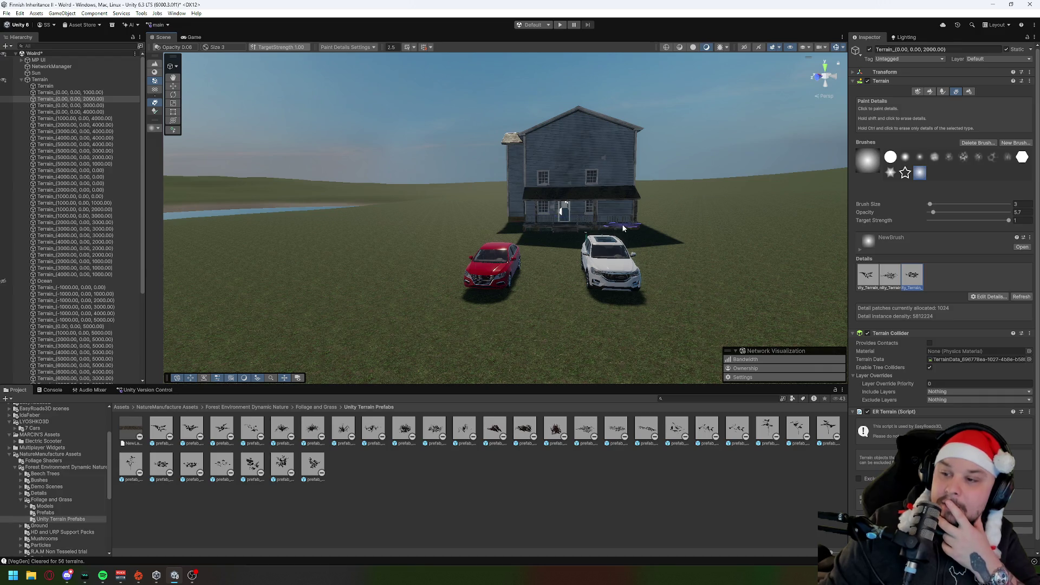
left_click(64, 93)
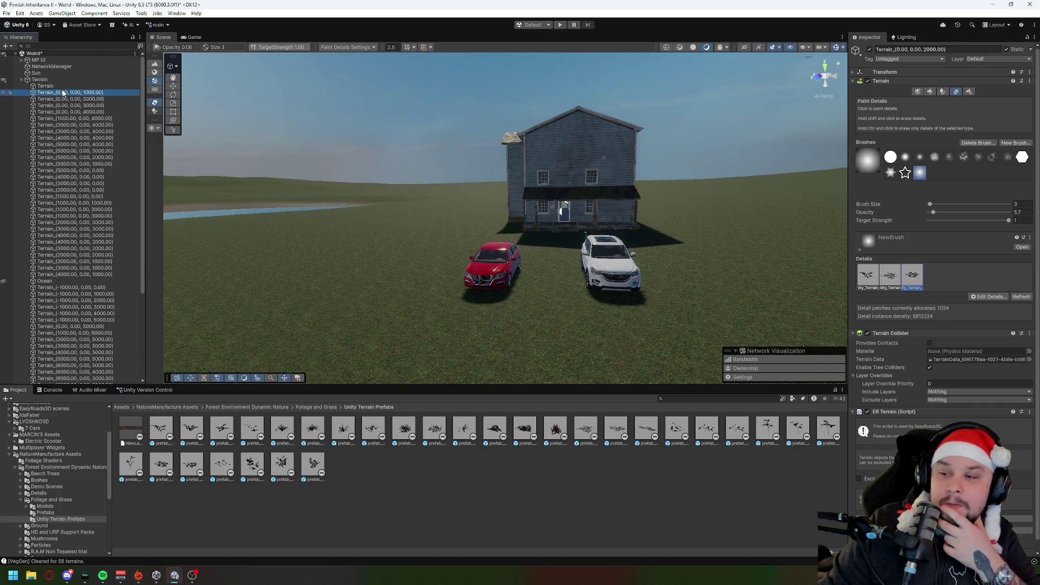
left_click(65, 86)
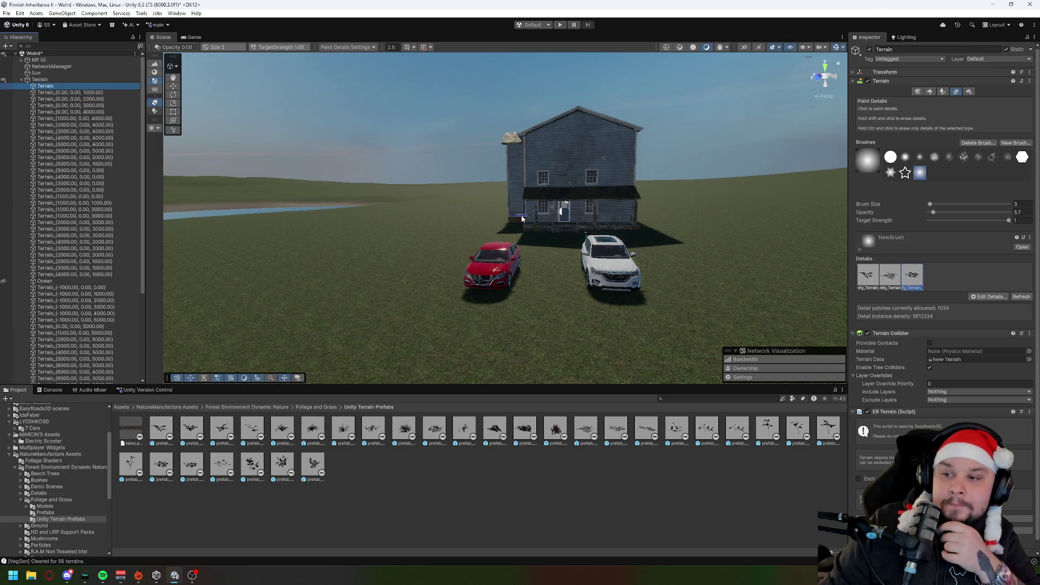
mouse_move(522, 218)
left_mouse_down()
mouse_move(673, 262)
mouse_move(668, 271)
mouse_move(557, 250)
mouse_move(498, 227)
mouse_move(559, 276)
mouse_move(564, 265)
mouse_move(573, 281)
mouse_move(576, 262)
mouse_move(615, 287)
mouse_move(711, 302)
mouse_move(731, 223)
mouse_move(511, 285)
mouse_move(553, 287)
mouse_move(516, 314)
mouse_move(437, 308)
left_mouse_up()
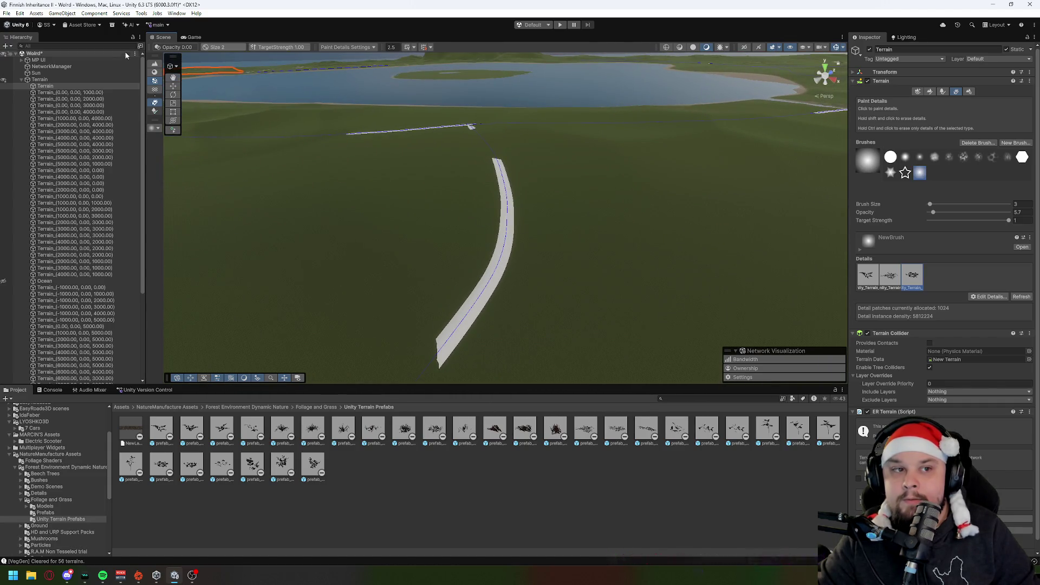
left_click(22, 80)
mouse_move(461, 217)
left_mouse_down()
mouse_move(337, 299)
mouse_move(200, 288)
mouse_move(174, 221)
mouse_move(206, 192)
mouse_move(634, 252)
mouse_move(222, 302)
left_mouse_up()
Place a fern prefab on the grass and select the terrain for detail painting.
scroll(68, 493, "down", 2)
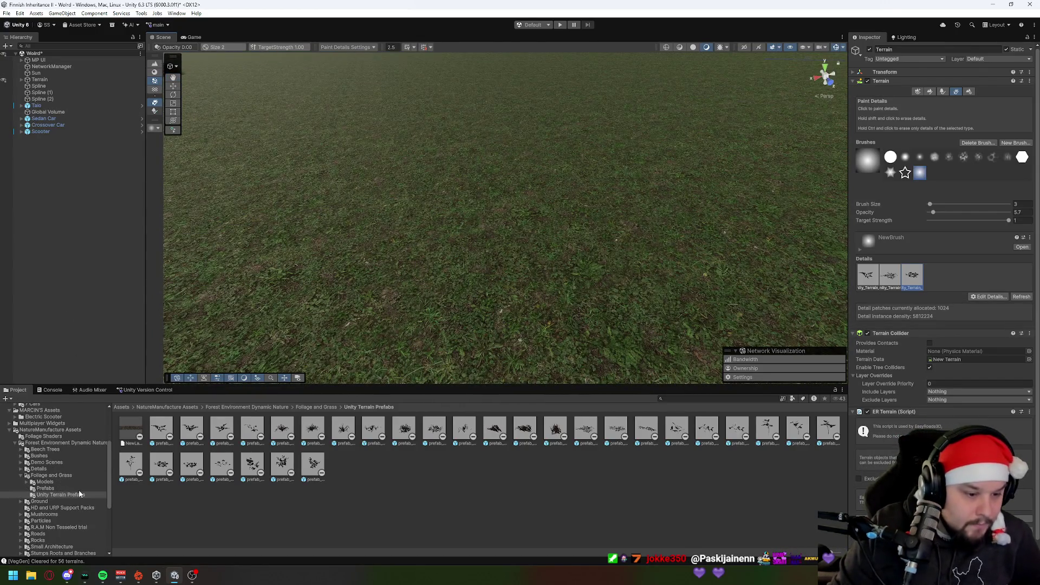
left_click_drag(161, 428, 378, 245)
mouse_move(403, 362)
left_mouse_down()
mouse_move(432, 297)
mouse_move(422, 302)
mouse_move(465, 302)
left_mouse_up()
scroll(468, 299, "down", 5)
left_click(547, 297)
left_click_drag(548, 297, 561, 310)
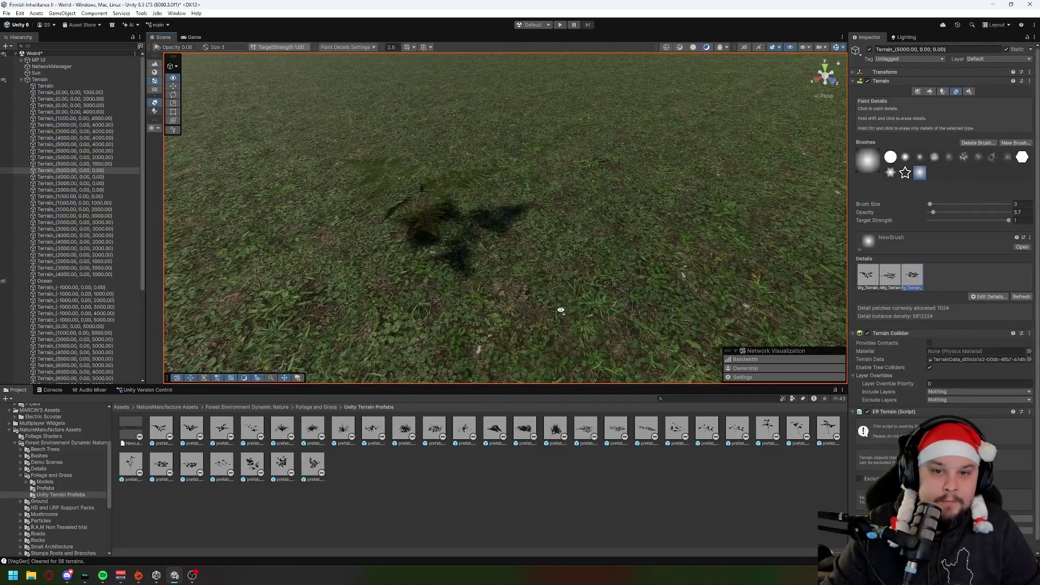
Paint a detail plant onto the grass, stepping back and forward through the fern edit.
key("ctrl+z")
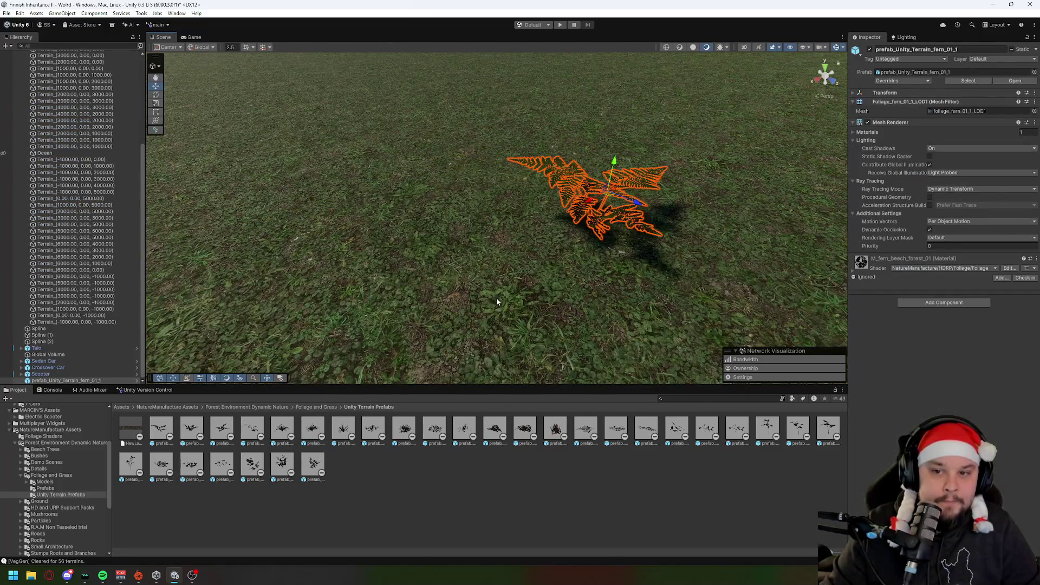
key("ctrl+y")
left_click(473, 242)
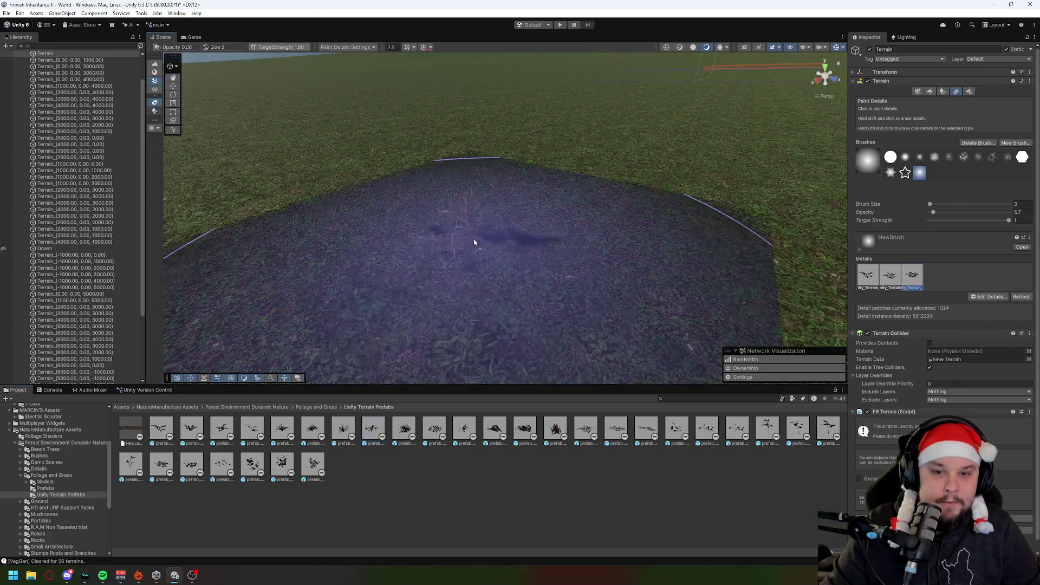
key("ctrl+z")
key("ctrl+y")
scroll(627, 301, "up", 3)
left_click_drag(627, 304, 693, 311)
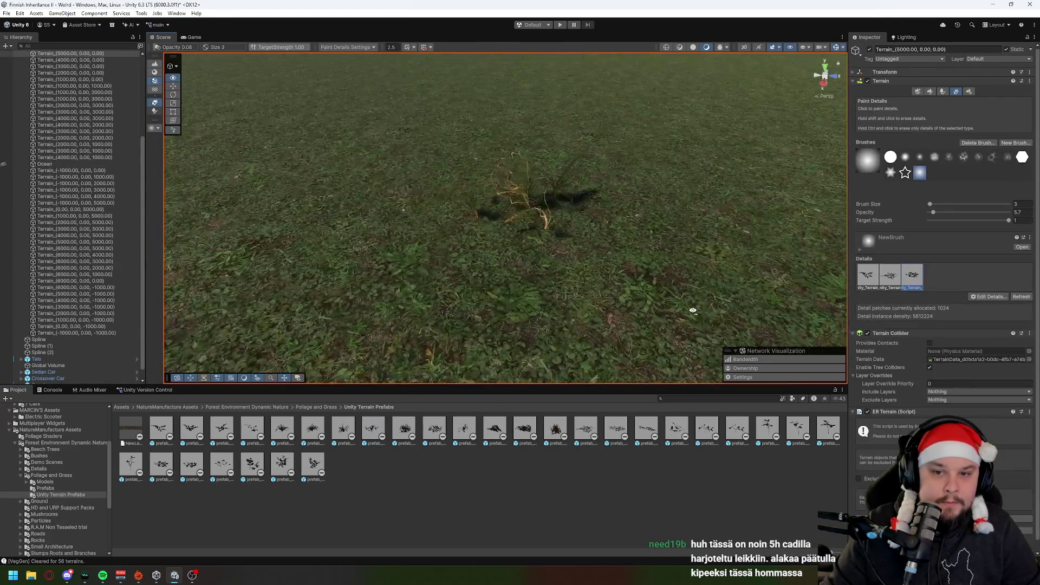
Undo the ivy and lily-of-the-valley test placements with repeated Ctrl+Z and Ctrl+Y.
key("ctrl+z")
key("ctrl+y")
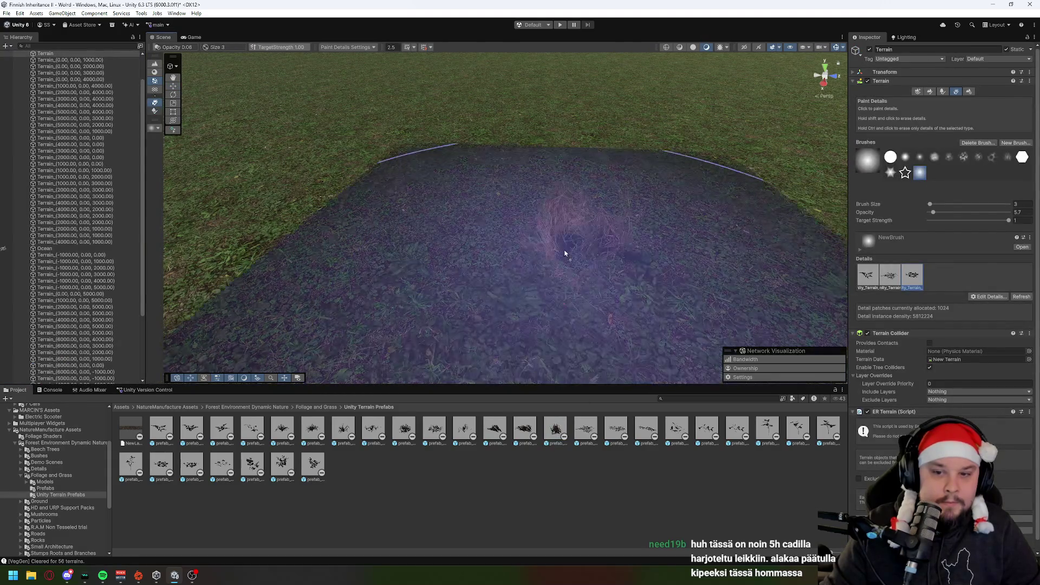
key("ctrl+z")
key("ctrl+y")
key("ctrl+z")
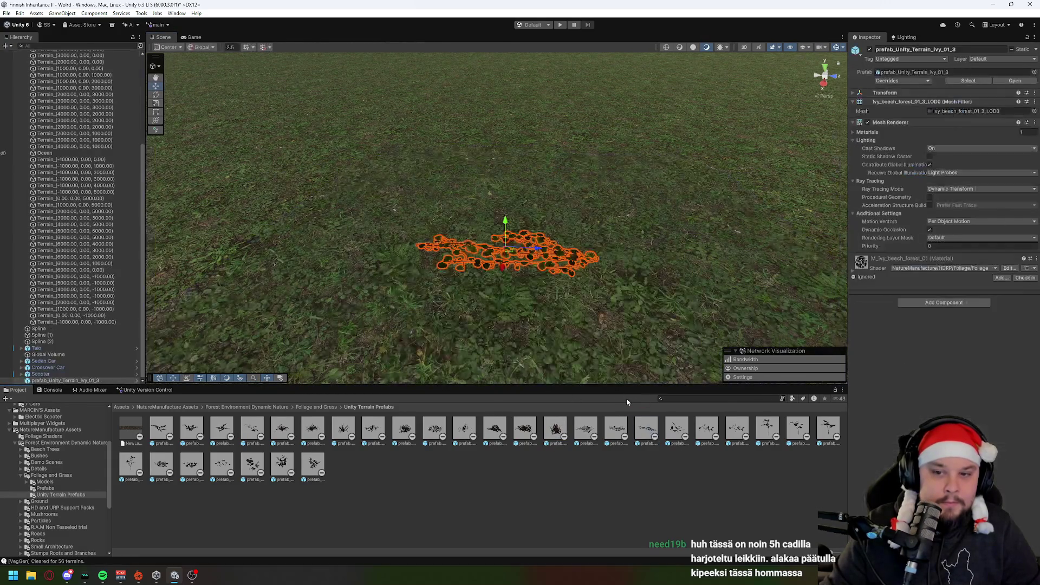
key("ctrl+y")
key("ctrl+z")
key("ctrl+y")
key("ctrl+z")
key("ctrl+z")
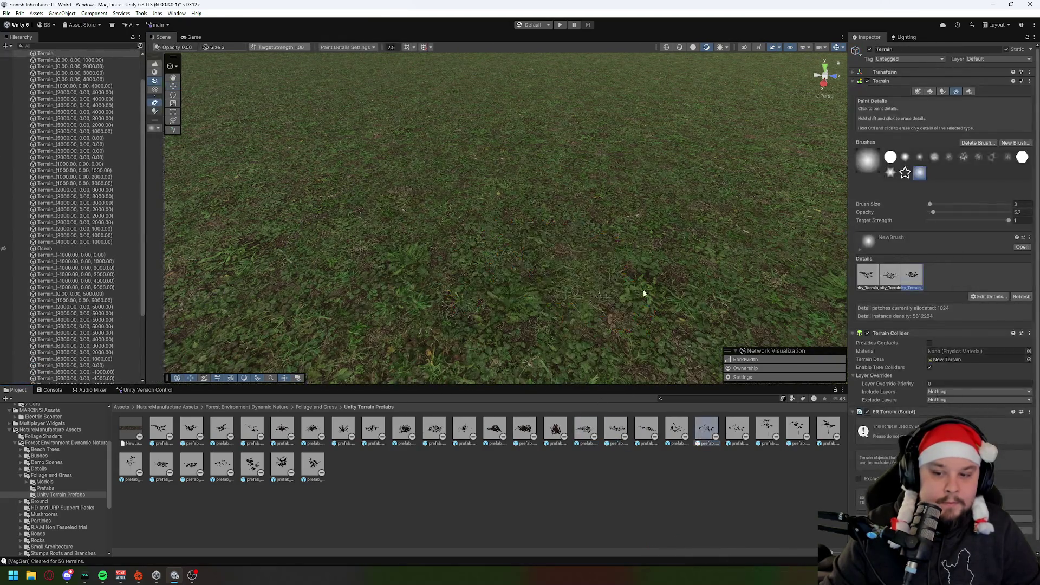
key("ctrl+z")
key("ctrl+z")
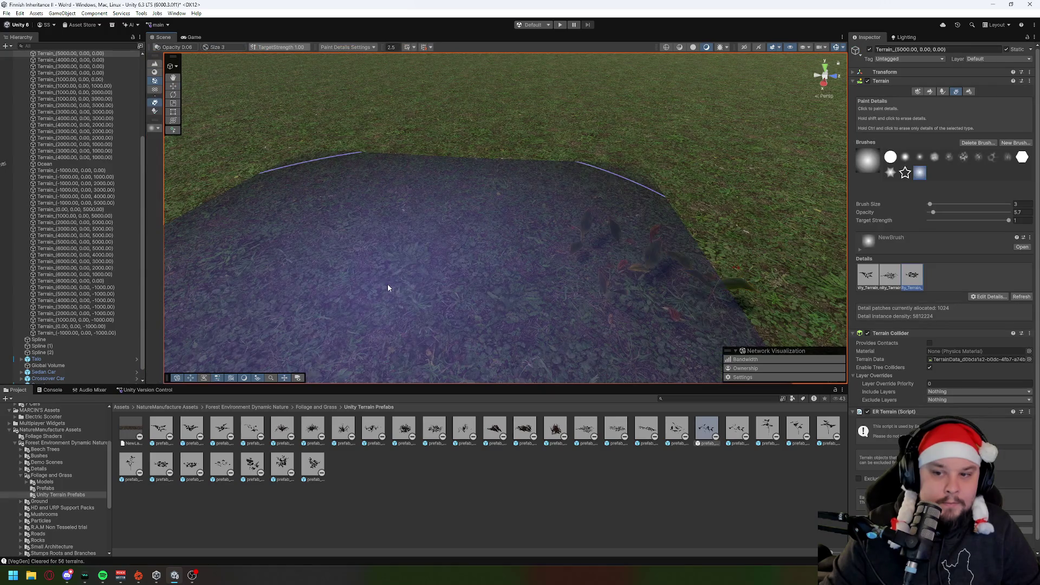
key("ctrl+y")
key("ctrl+z")
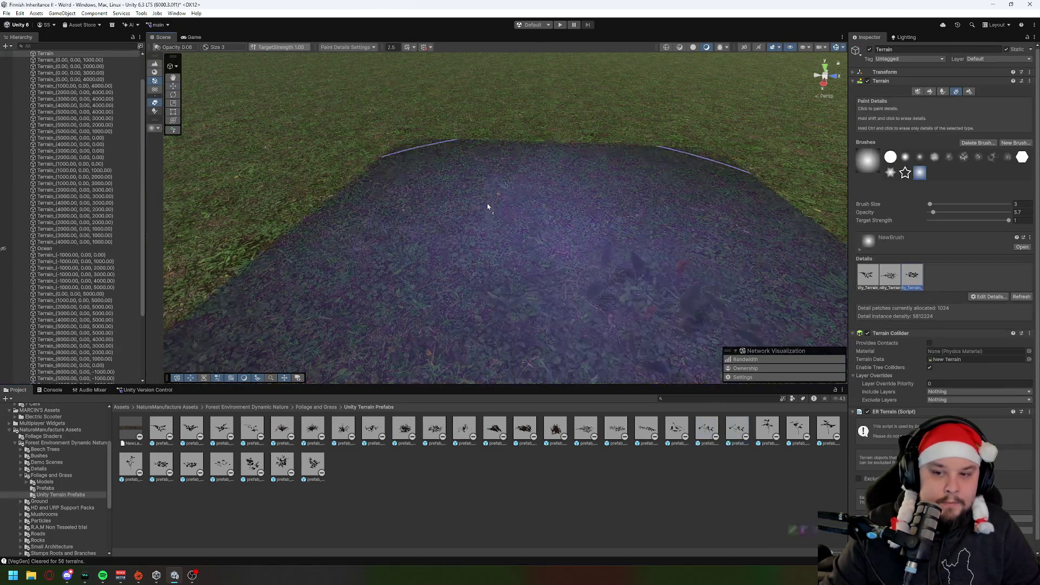
Undo the last remaining plant placements, returning to the terrain.
key("ctrl+y")
key("ctrl+z")
key("ctrl+z")
key("ctrl+y")
key("ctrl+z")
key("ctrl+y")
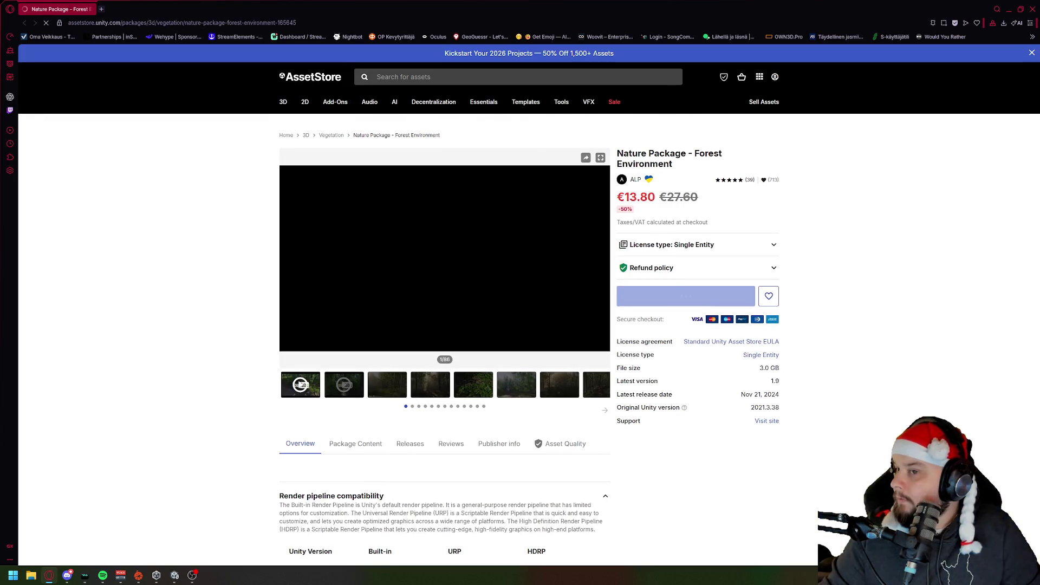
Browse Nature Package - Forest Environment preview images three through fifteen.
left_click(387, 402)
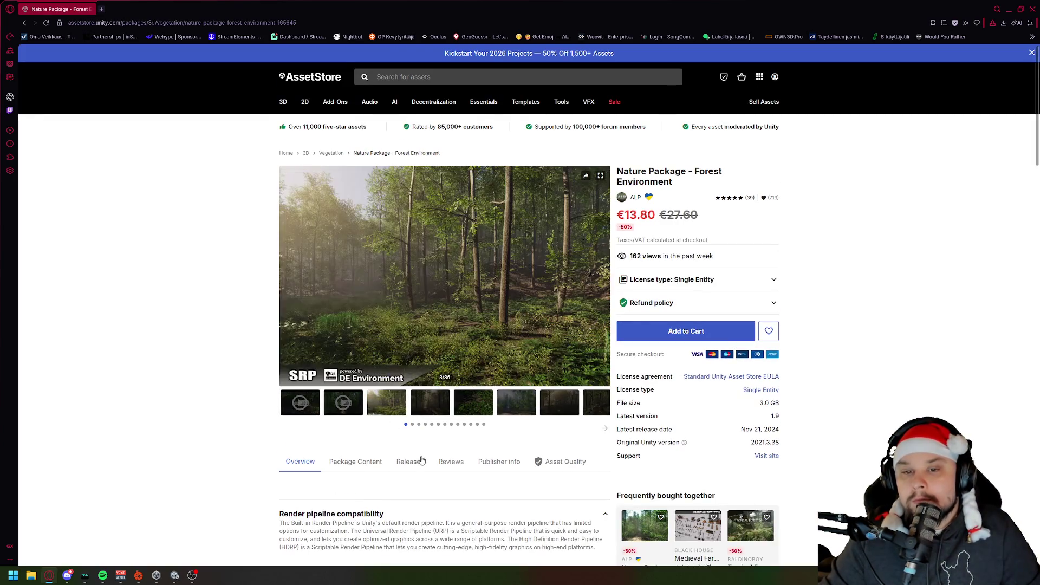
left_click(437, 404)
left_click(483, 407)
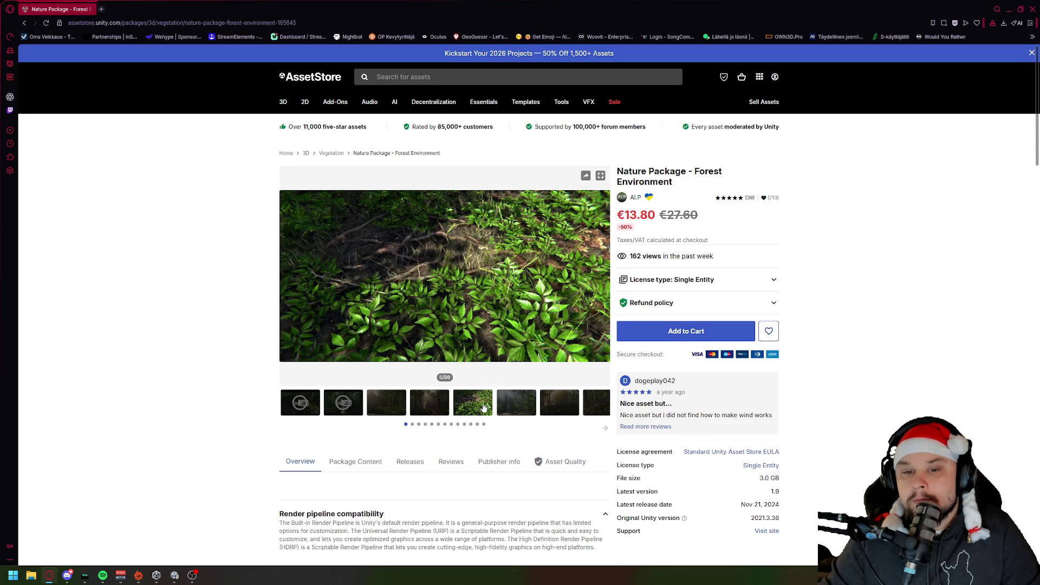
left_click(524, 403)
left_click(560, 404)
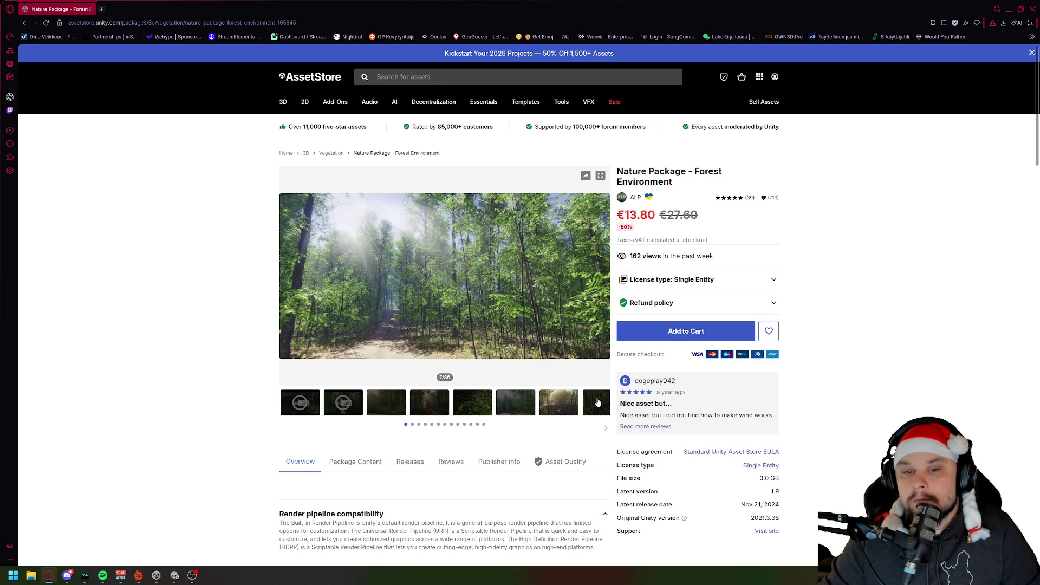
left_click(596, 401)
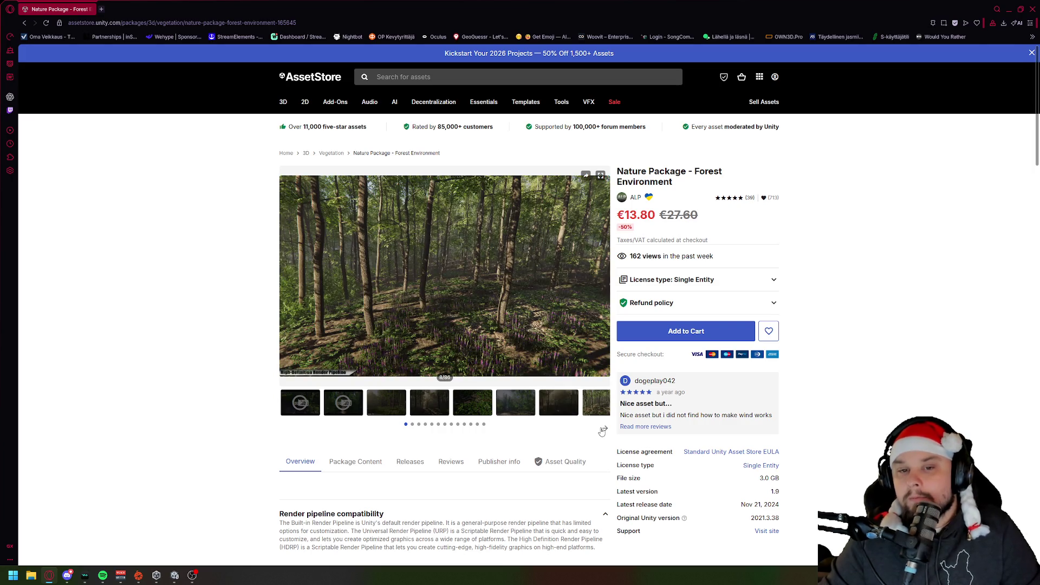
left_click(605, 428)
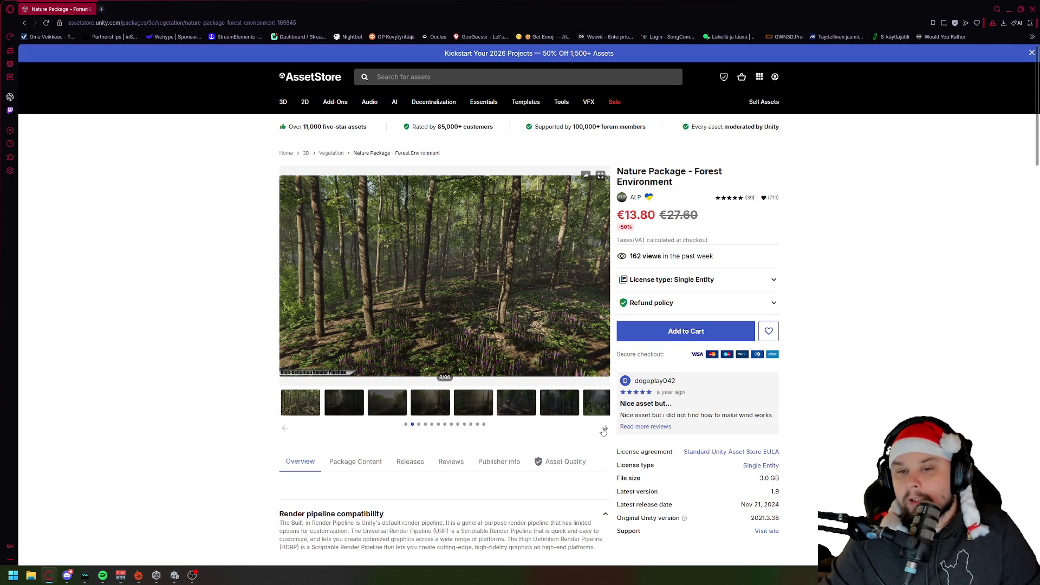
left_click(478, 403)
left_click(601, 411)
Page through later previews, including 42 and 43, to the final page, then return to Mountain Trees.
left_click(605, 428)
left_click(604, 427)
left_click(605, 428)
left_click(605, 428)
left_click(552, 411)
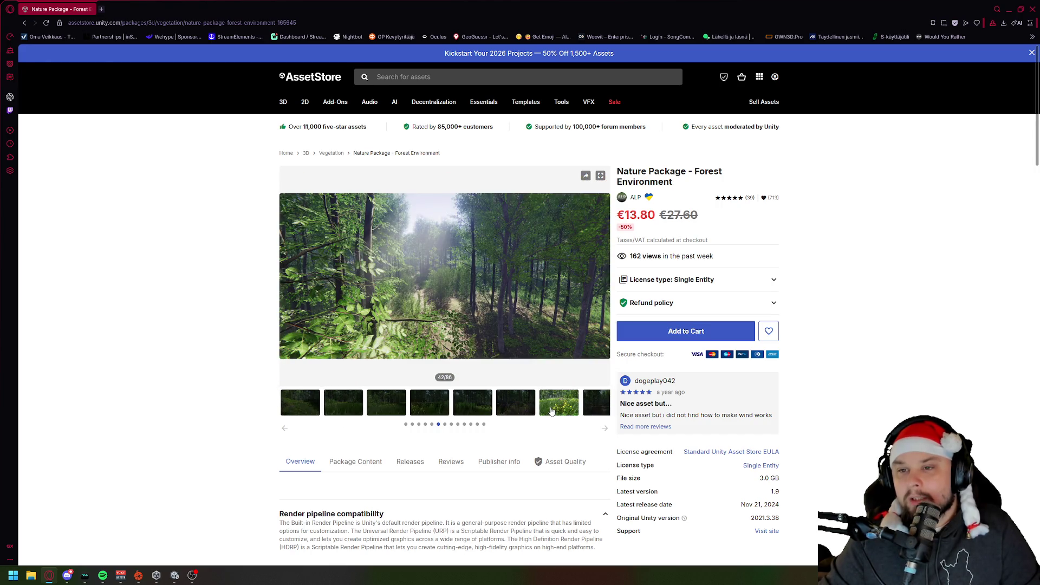
left_click(594, 409)
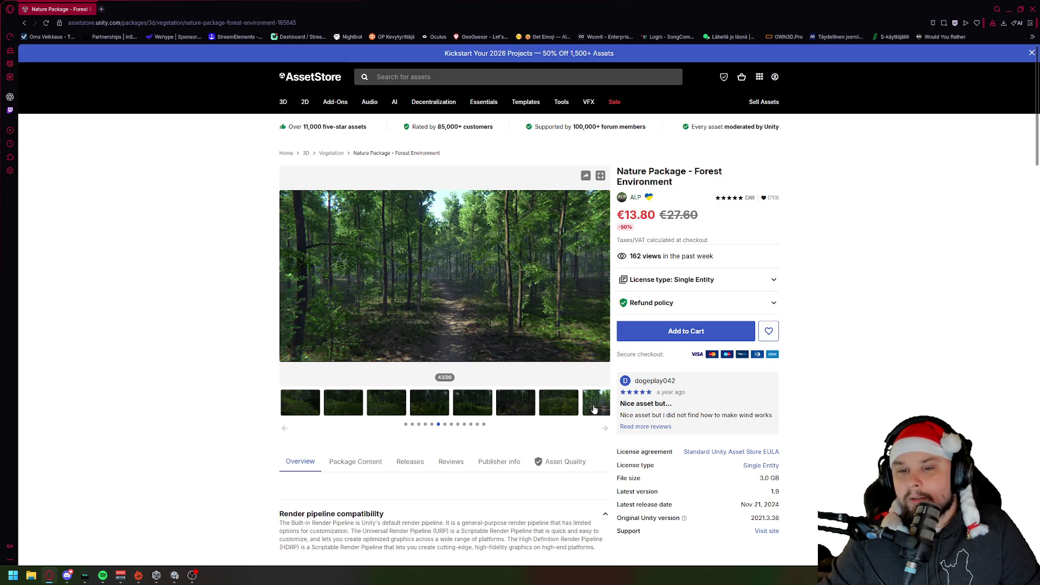
left_click(604, 427)
left_click(604, 428)
left_click(604, 428)
left_click(604, 428)
left_click(604, 428)
left_click(604, 428)
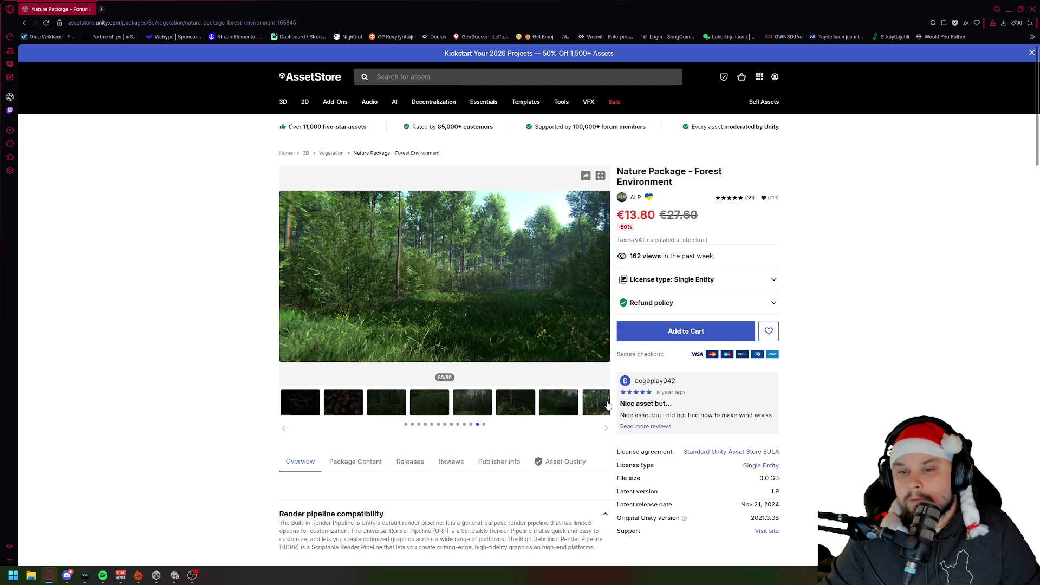
left_click(606, 428)
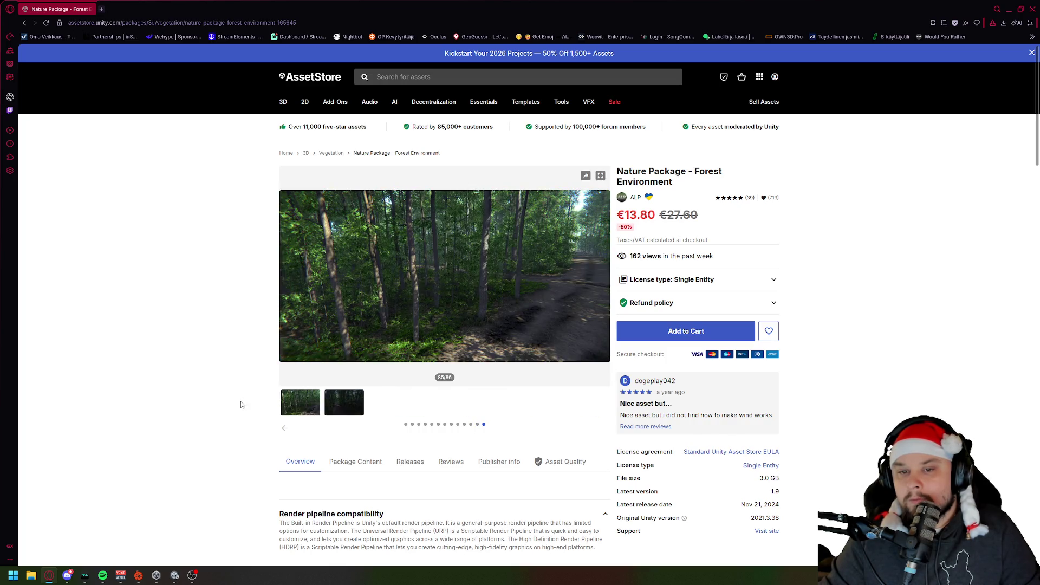
key("alt+Tab")
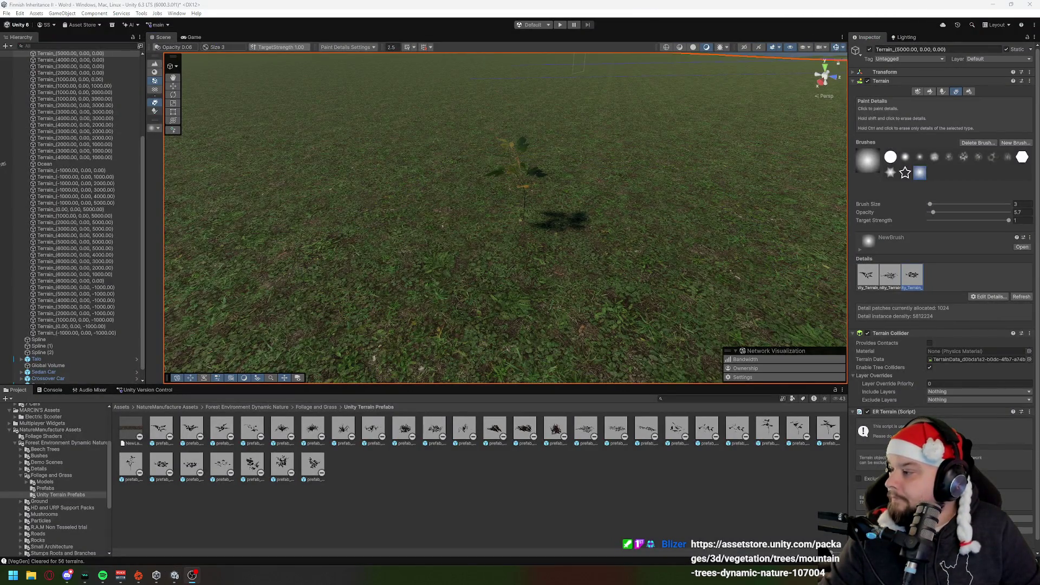
key("alt+Tab")
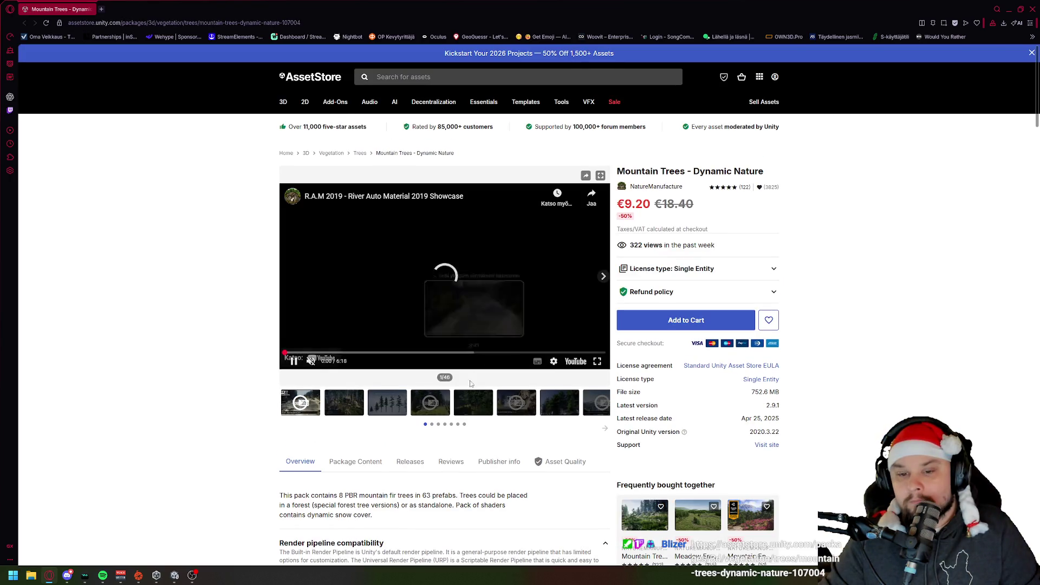
View Mountain Trees previews 7, 44 and 43, then jump back to image 26.
left_click(379, 408)
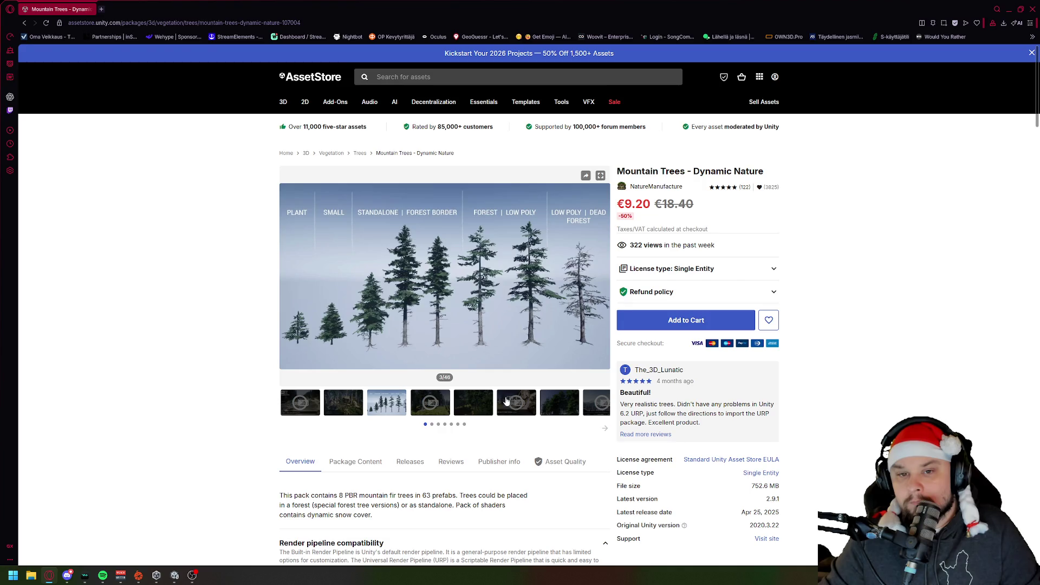
left_click(545, 407)
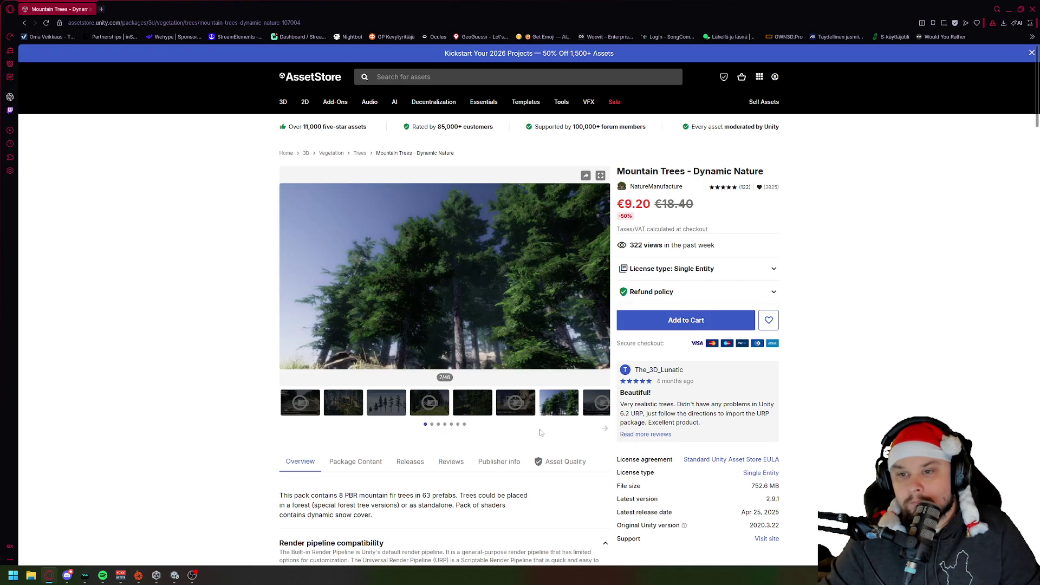
left_click(464, 425)
left_click(345, 404)
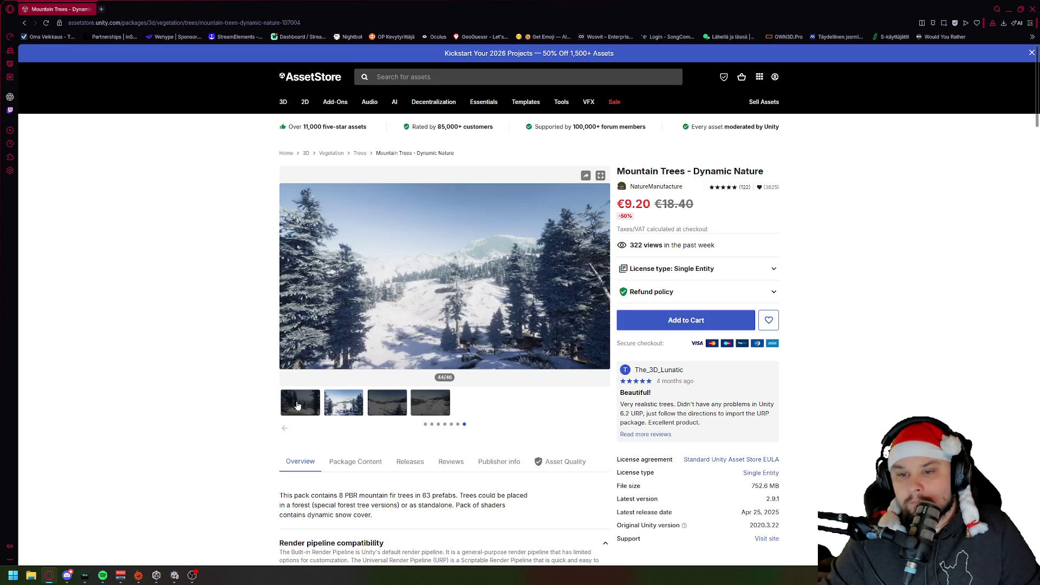
left_click(297, 406)
left_click(445, 427)
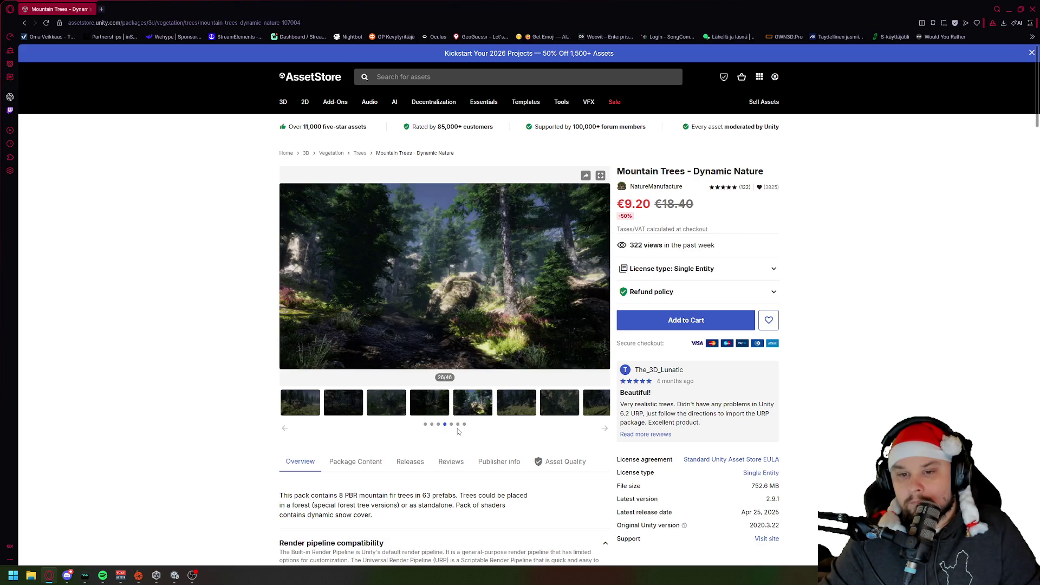
Step back through previews 25 to 17 and show the forest path image full-screen.
left_click(432, 407)
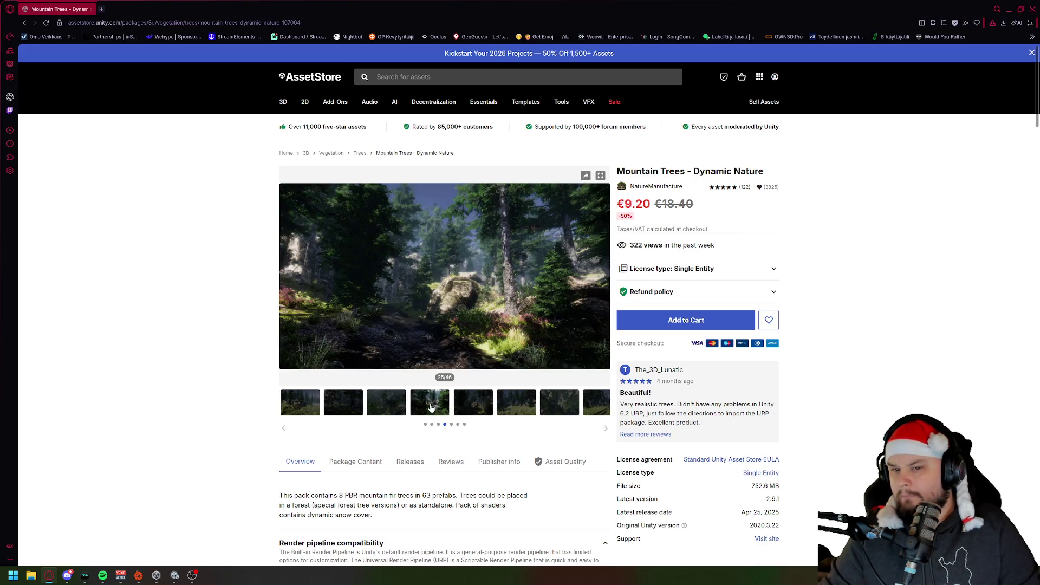
left_click(392, 410)
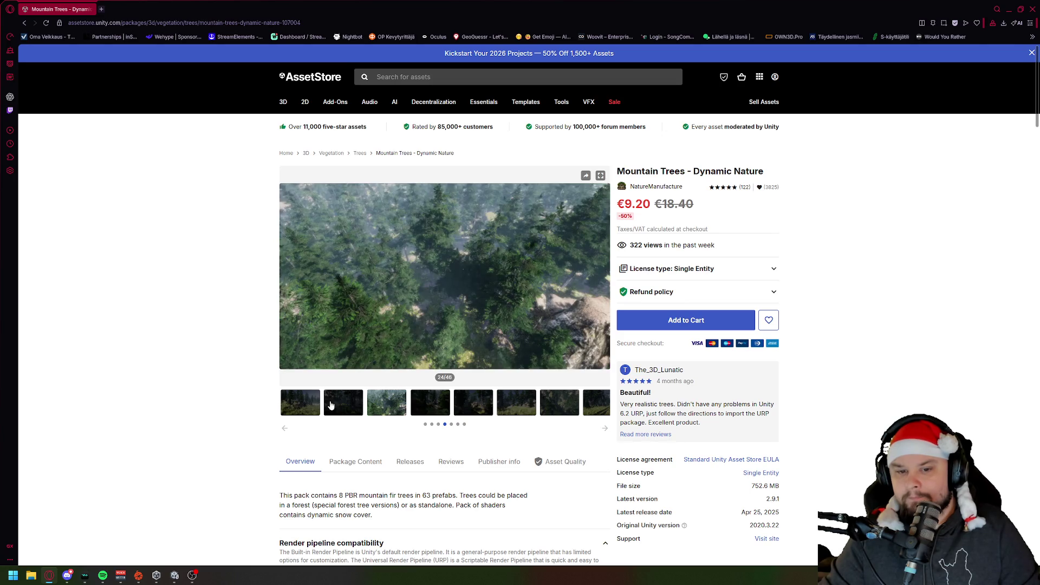
left_click(339, 407)
left_click(313, 406)
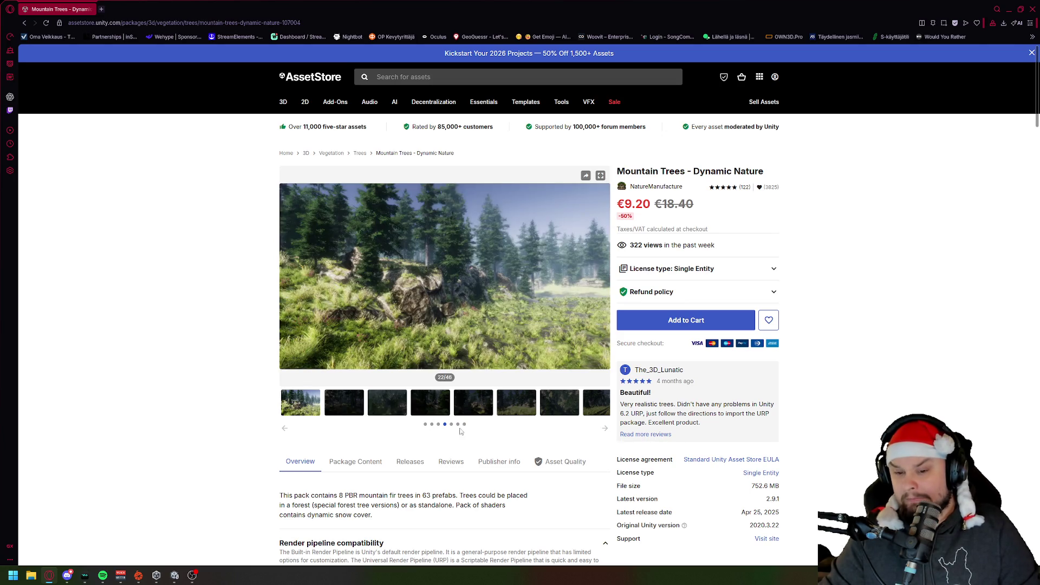
left_click(438, 428)
left_click(425, 412)
left_click(389, 414)
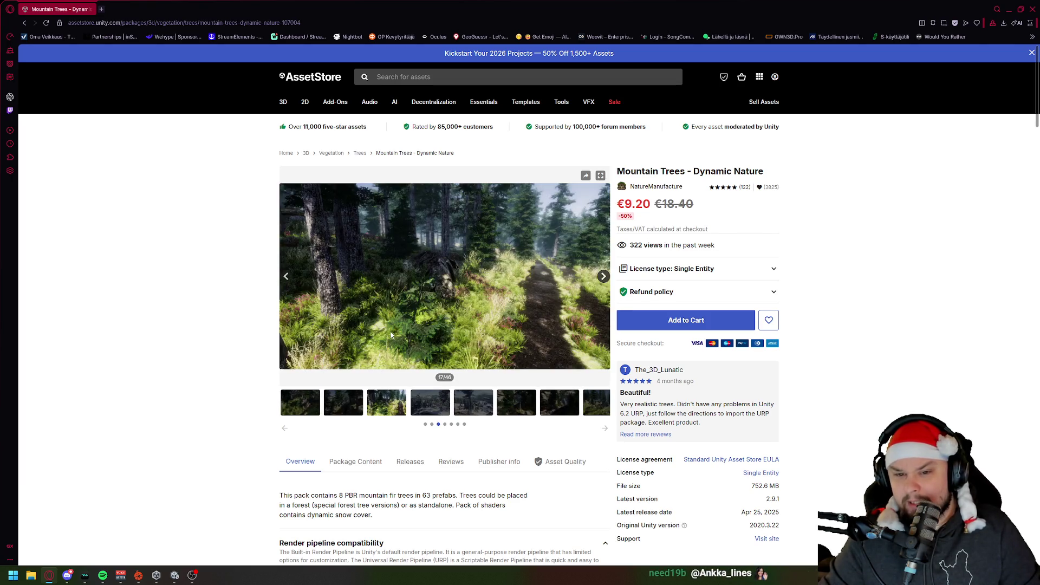
left_click(600, 175)
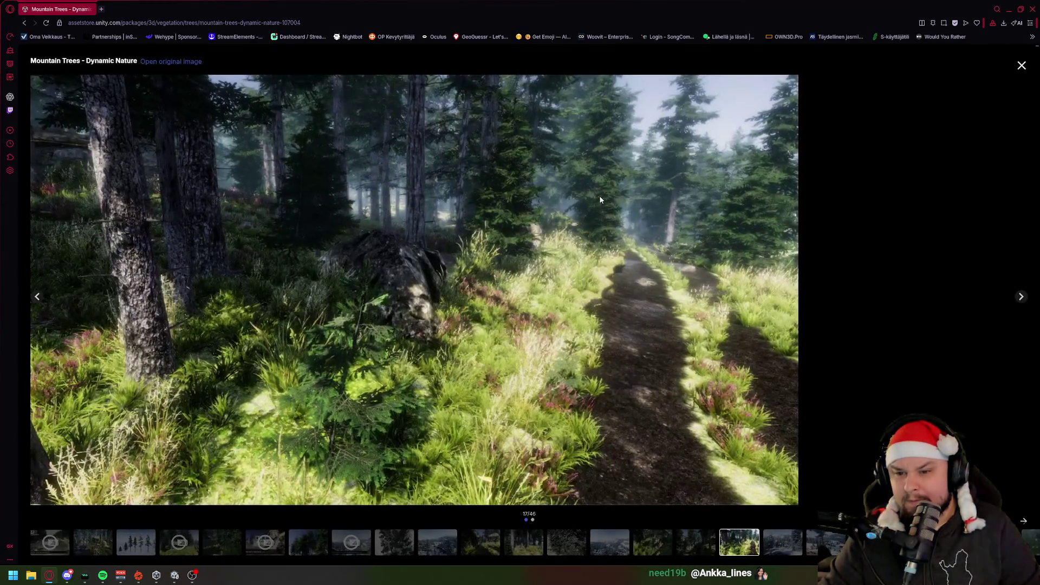
Step back in the gallery viewer from preview 16 to the preview 8 video.
left_click(36, 299)
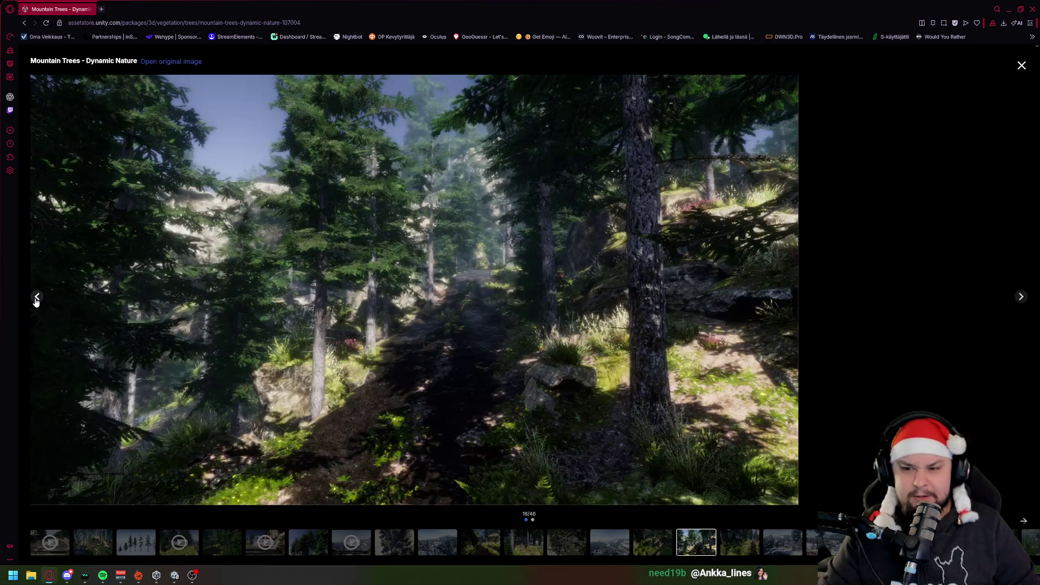
left_click(36, 299)
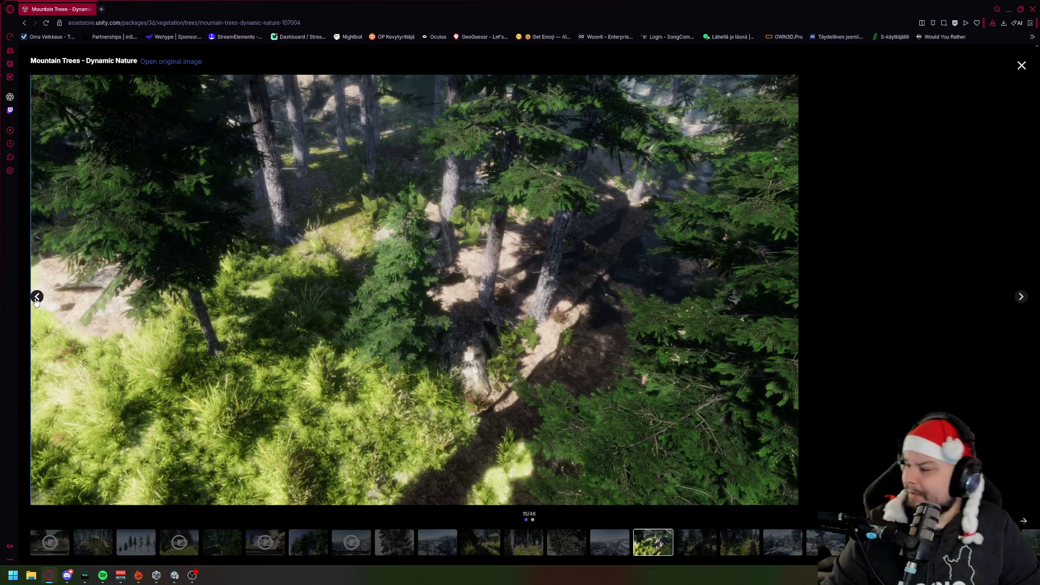
left_click(36, 299)
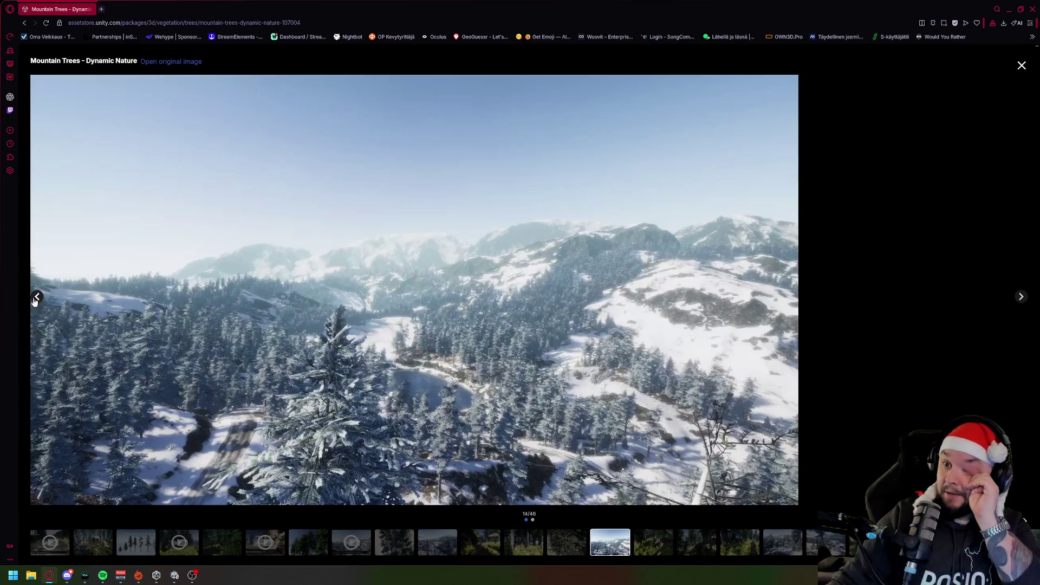
left_click(36, 299)
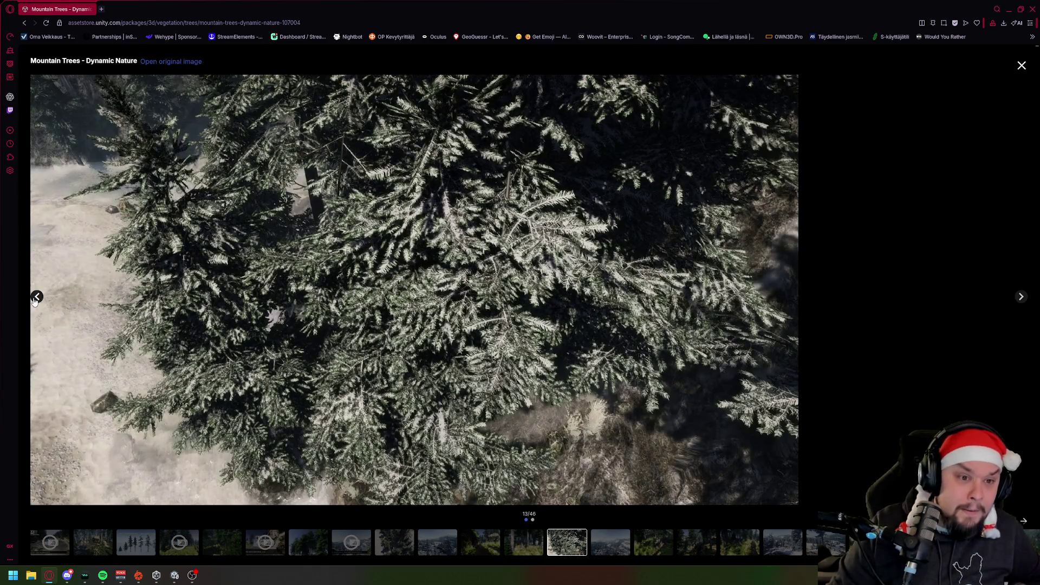
left_click(36, 299)
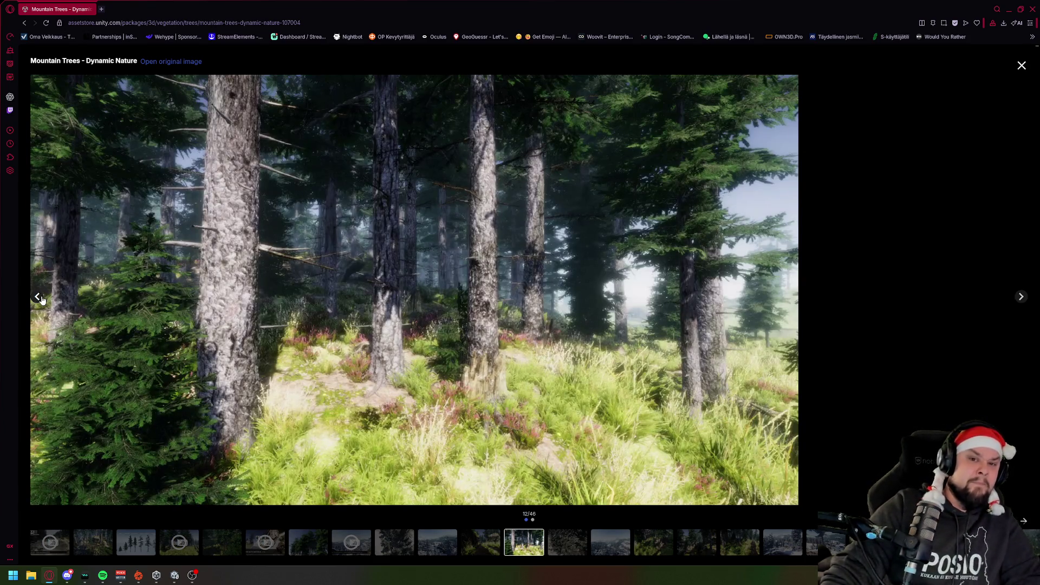
left_click(39, 298)
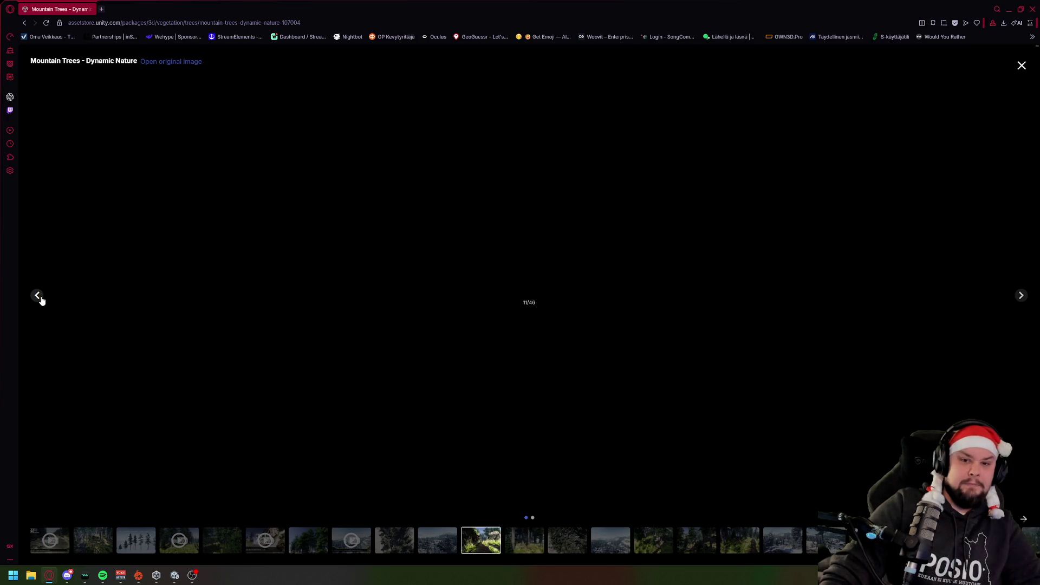
left_click(40, 299)
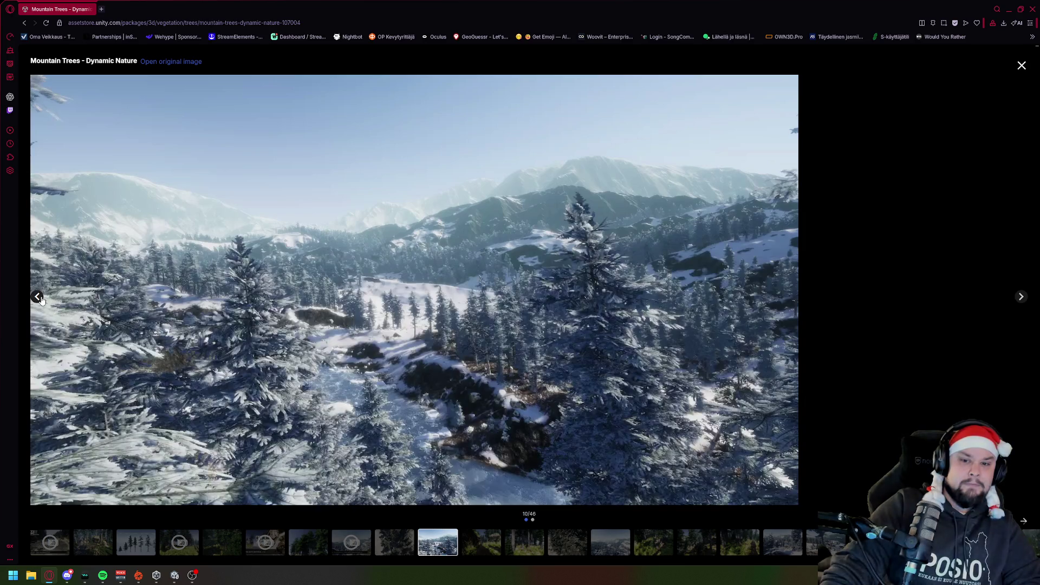
left_click(40, 299)
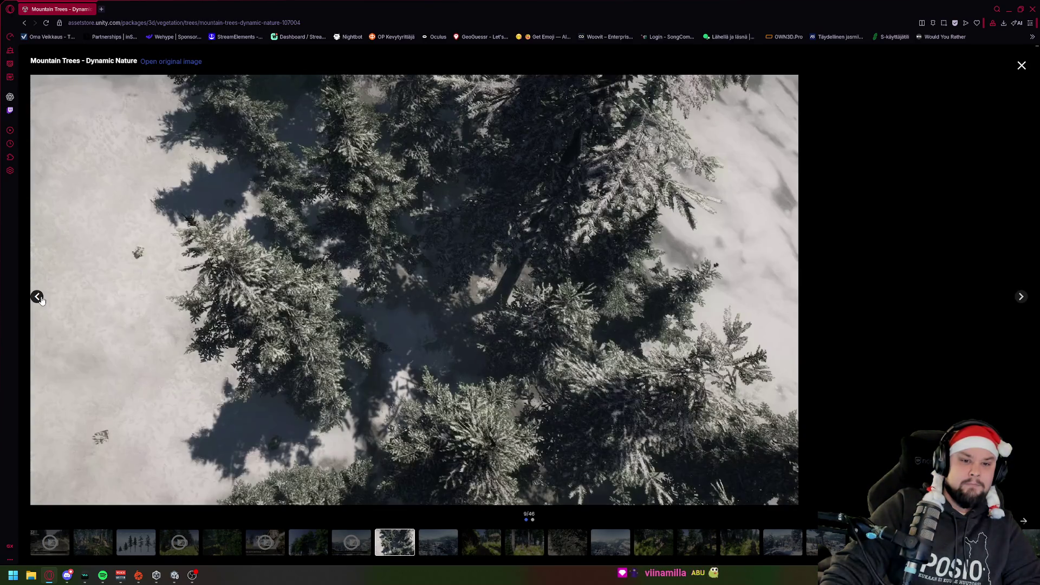
left_click(39, 298)
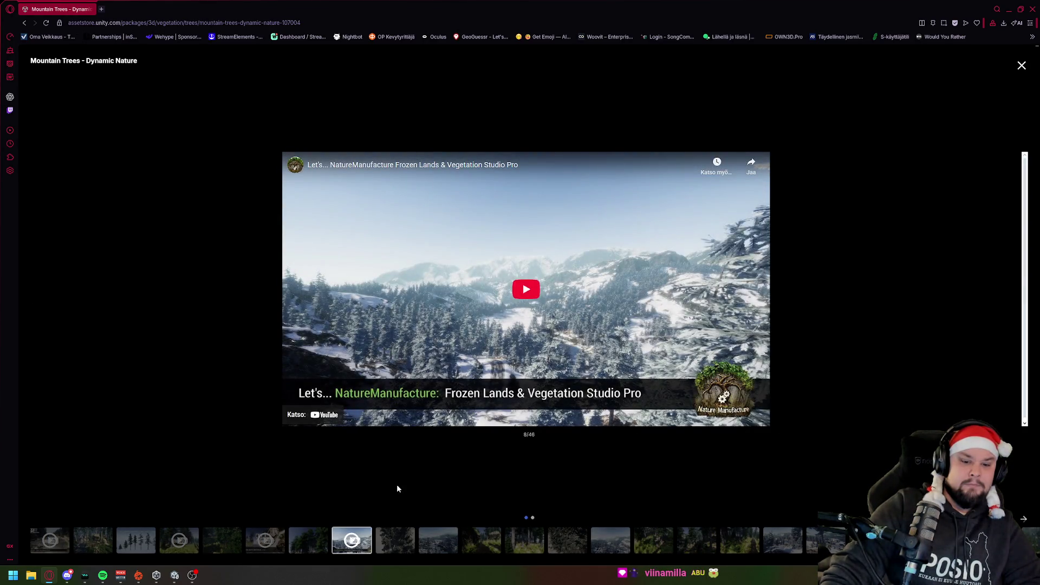
Play the forest showcase video, skip ahead to 3:33, pause it, and return to Unity.
left_click(193, 550)
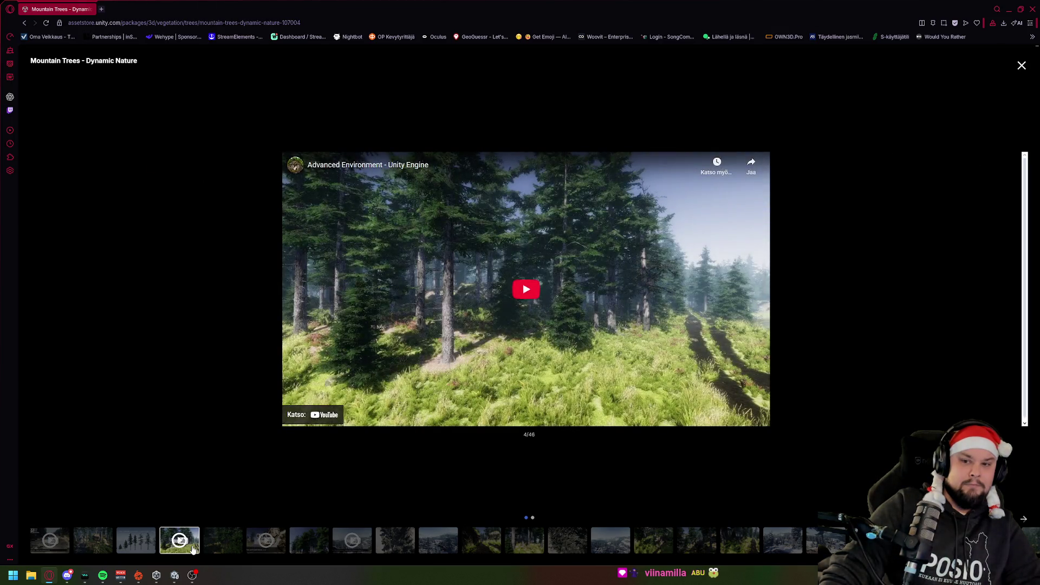
left_click(533, 292)
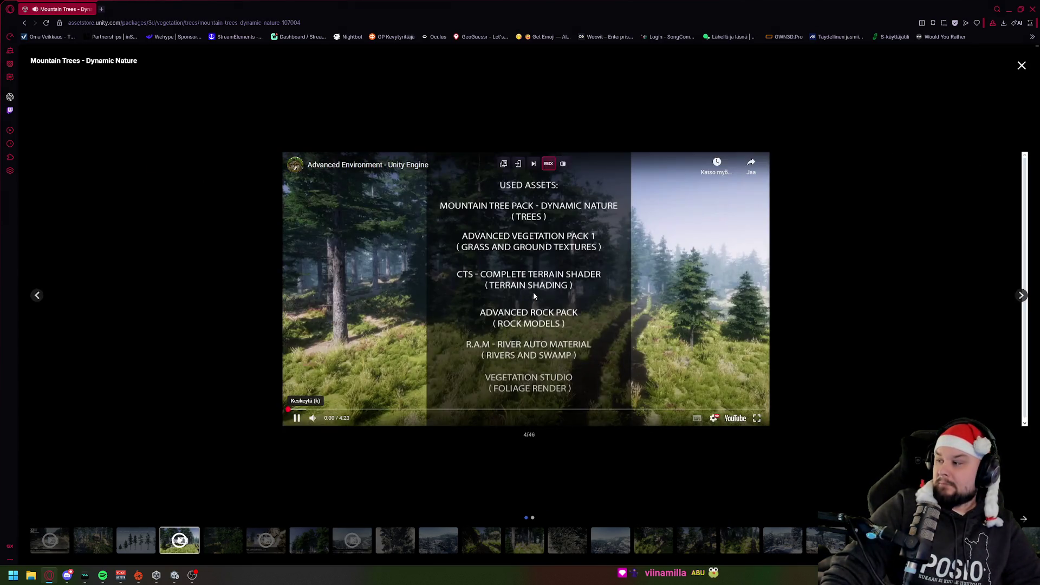
left_click(512, 409)
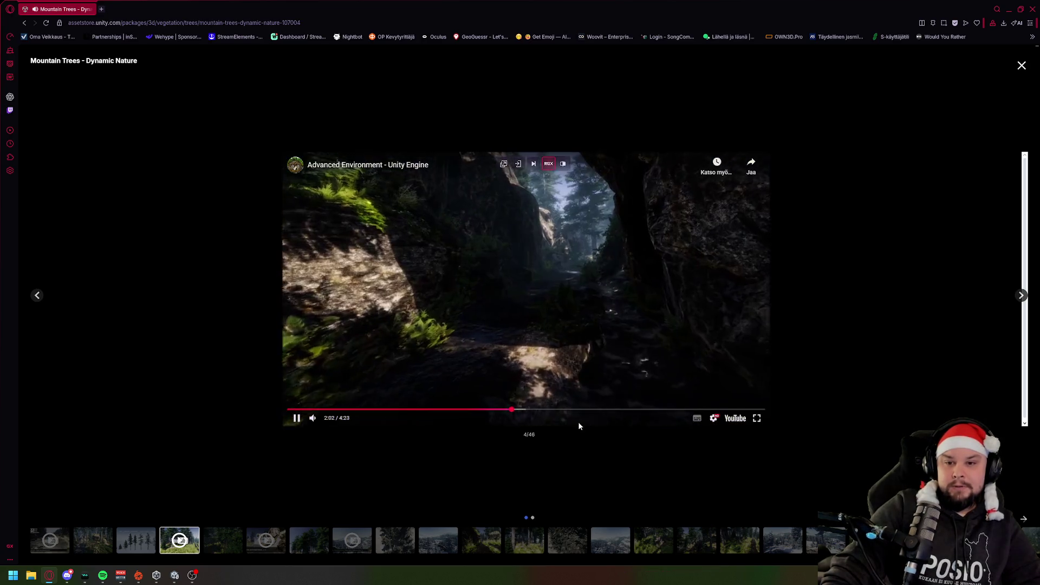
left_click(621, 410)
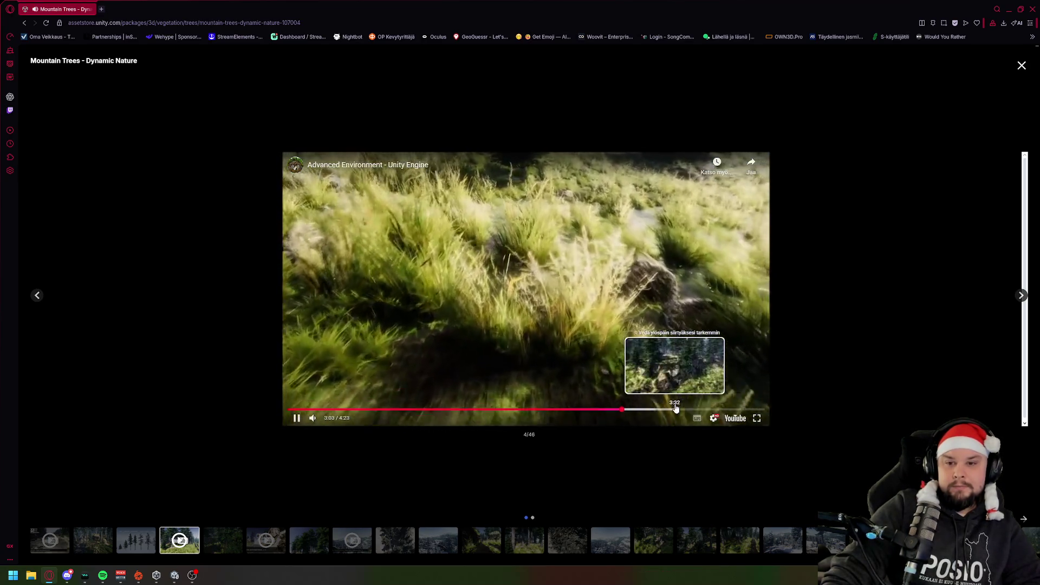
left_click(676, 409)
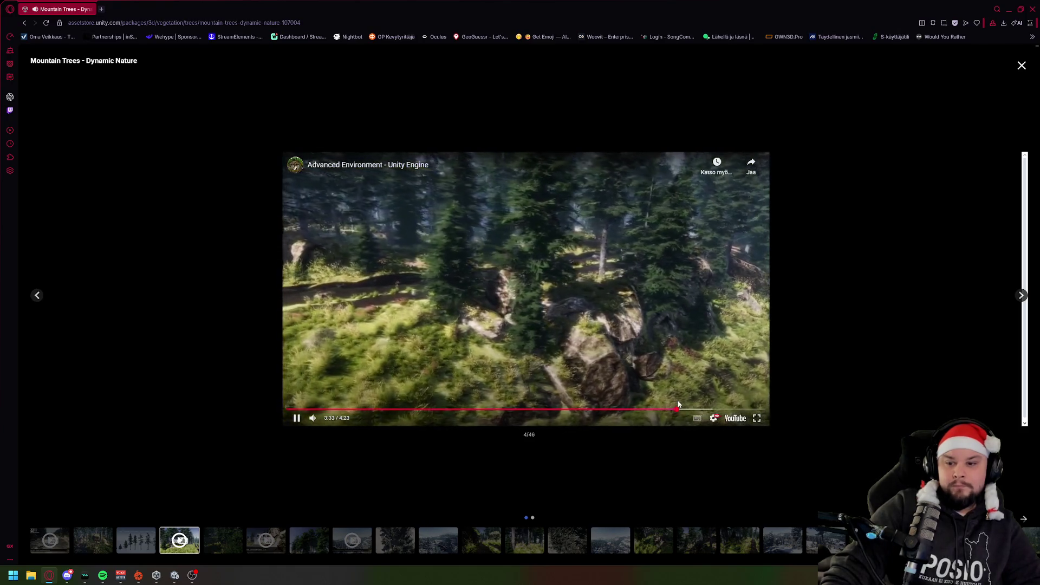
left_click(683, 388)
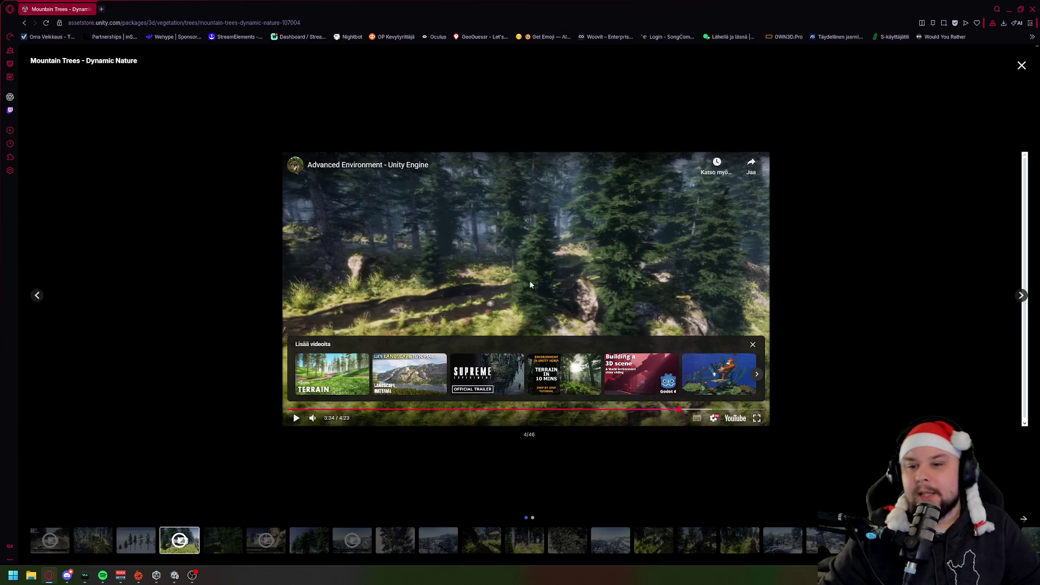
key("alt+Tab")
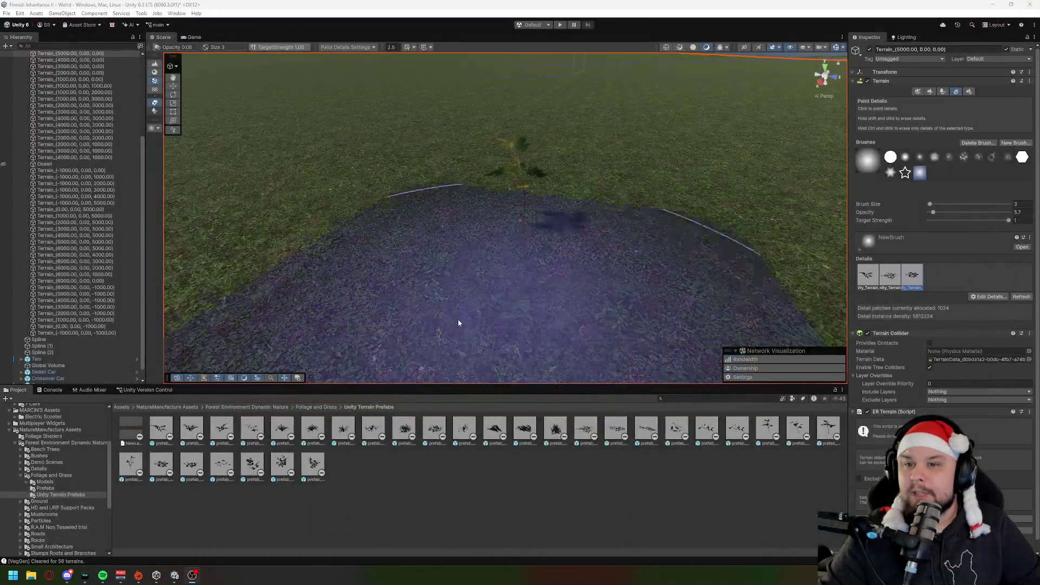
Place a grass prefab in the scene, then undo it back to detail painting.
right_click(465, 293)
left_click(488, 390)
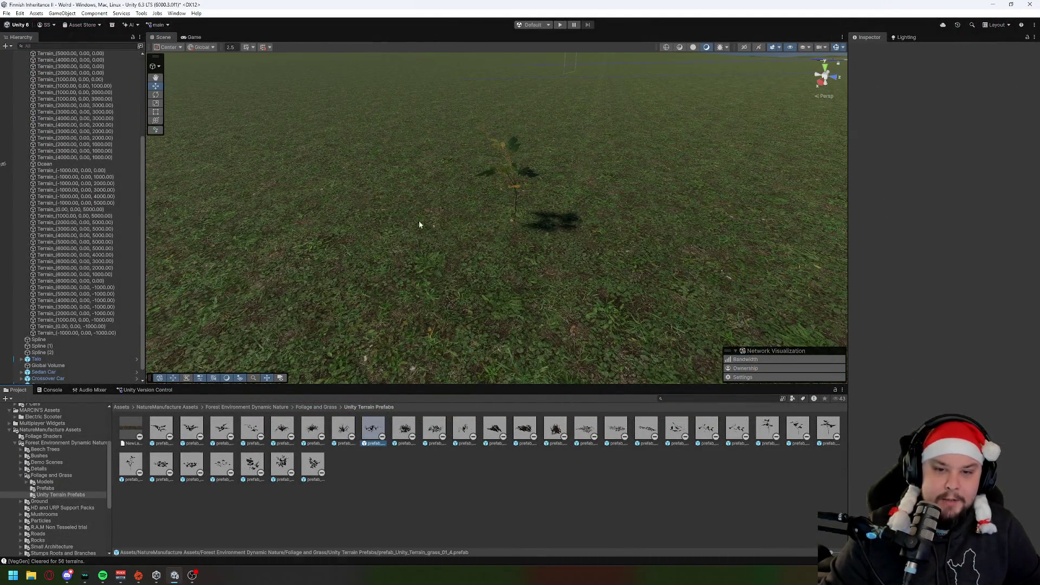
left_click_drag(372, 424, 409, 222)
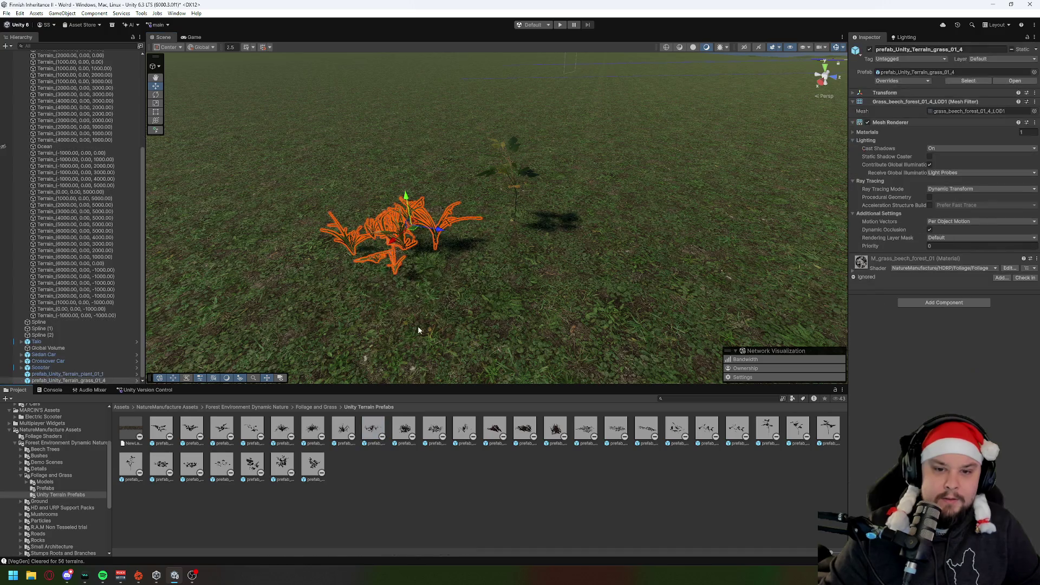
left_click(408, 352)
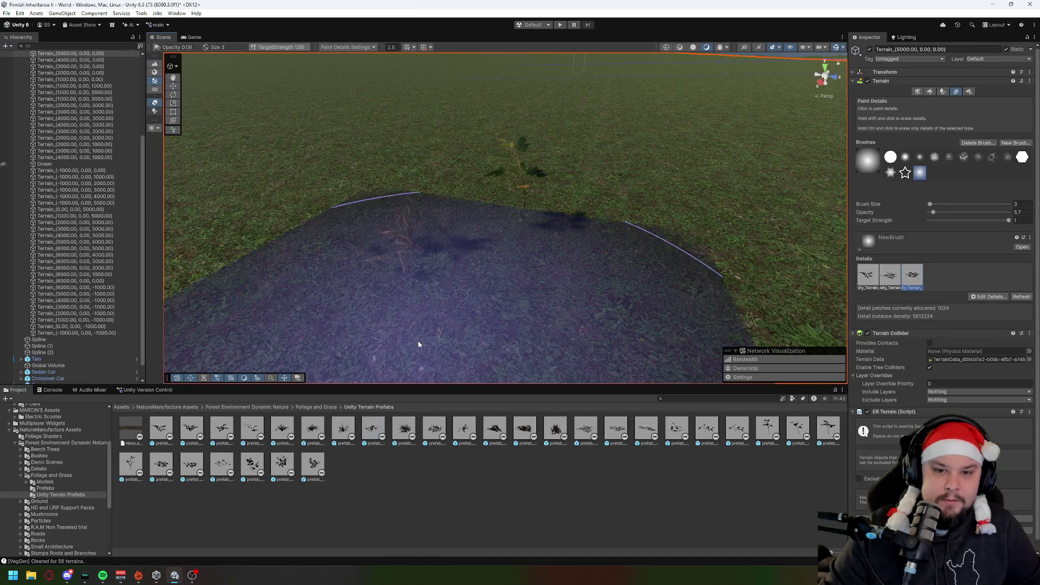
mouse_move(303, 272)
left_mouse_down()
mouse_move(521, 317)
mouse_move(482, 325)
mouse_move(568, 342)
mouse_move(760, 324)
mouse_move(554, 171)
left_mouse_up()
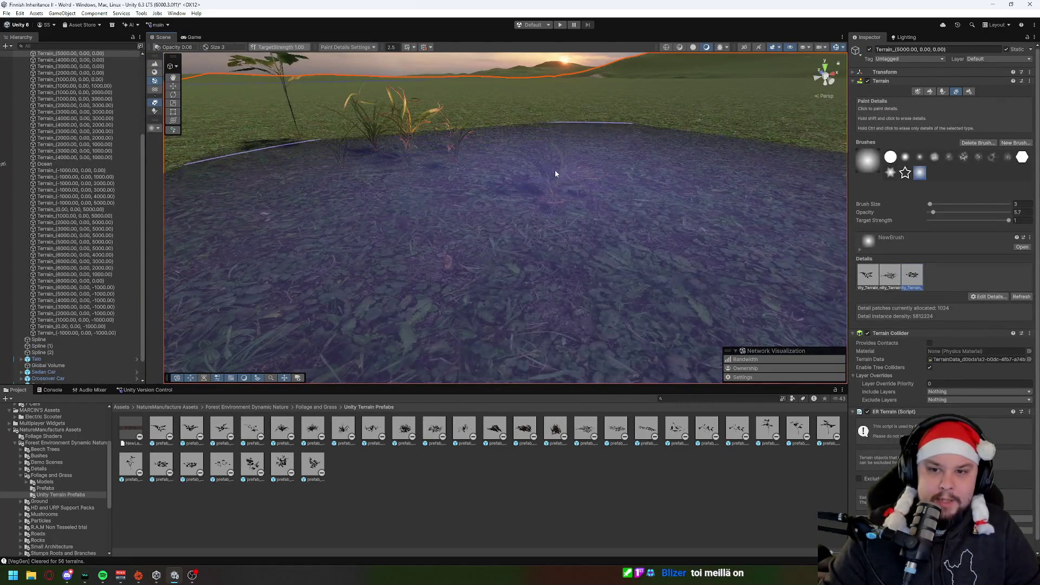
key("ctrl+z")
key("ctrl+z")
key("ctrl+z")
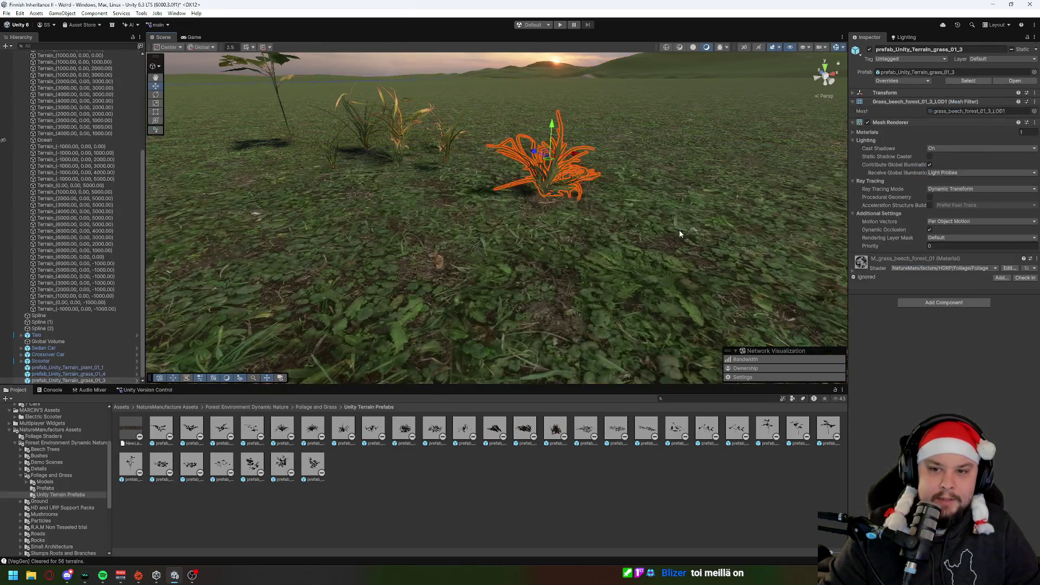
key("ctrl+z")
key("ctrl+z")
key("ctrl+z")
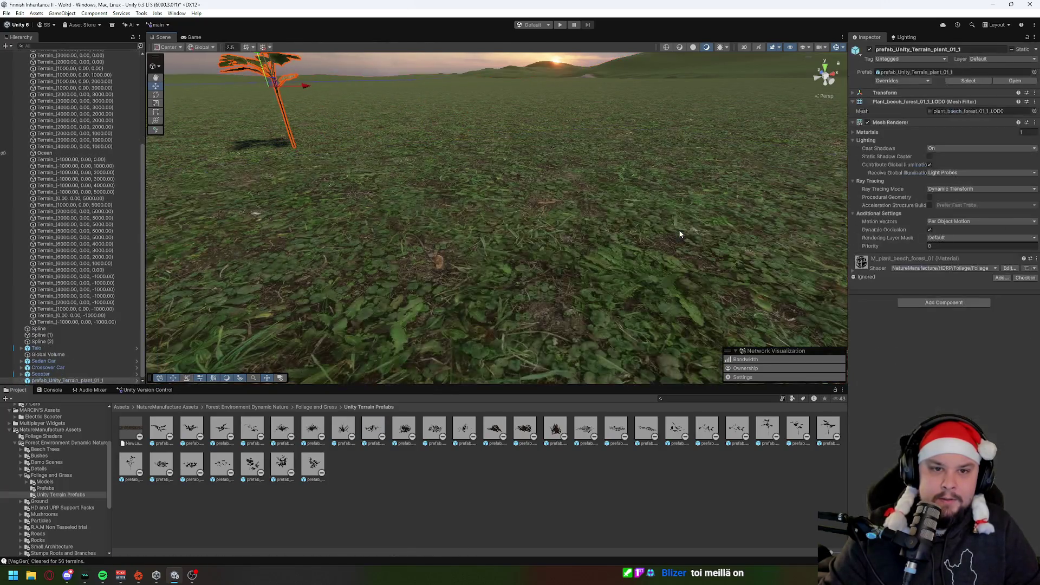
Place another grass prefab, then undo all foliage placements back to the terrain painting state.
left_click_drag(345, 430, 420, 274)
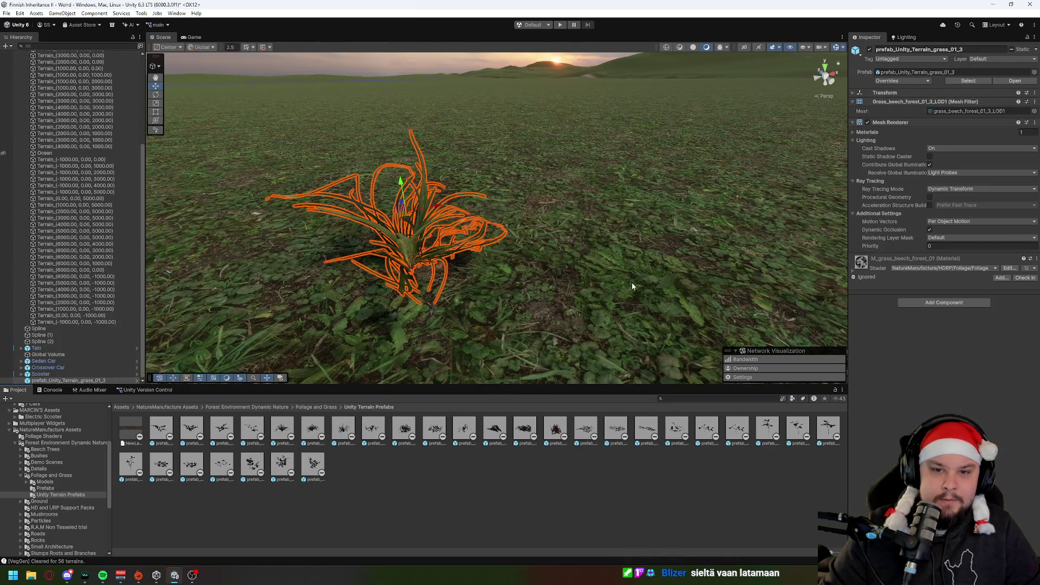
key("ctrl+z")
key("ctrl+z")
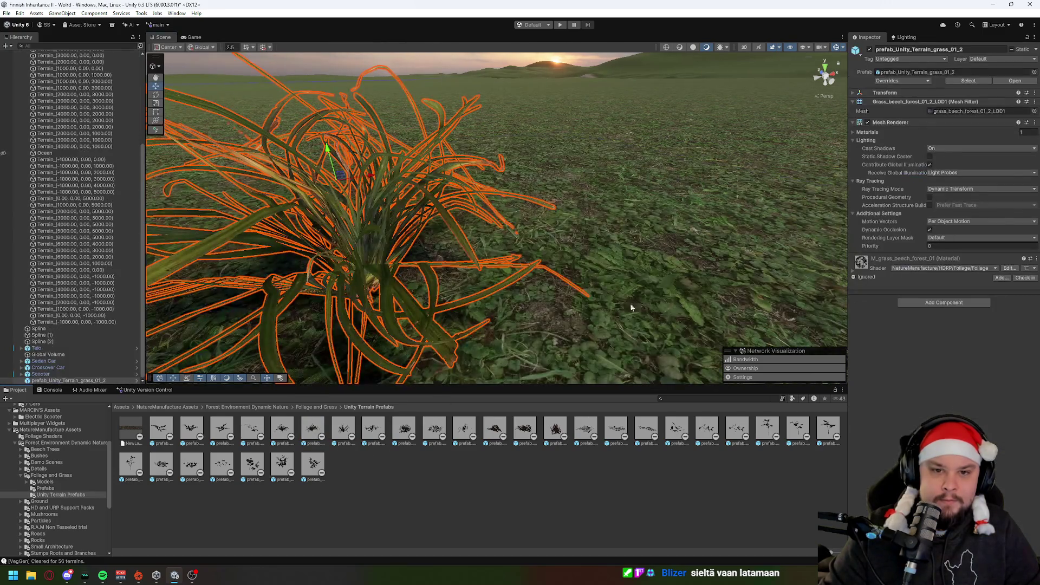
key("ctrl+z")
key("ctrl+z")
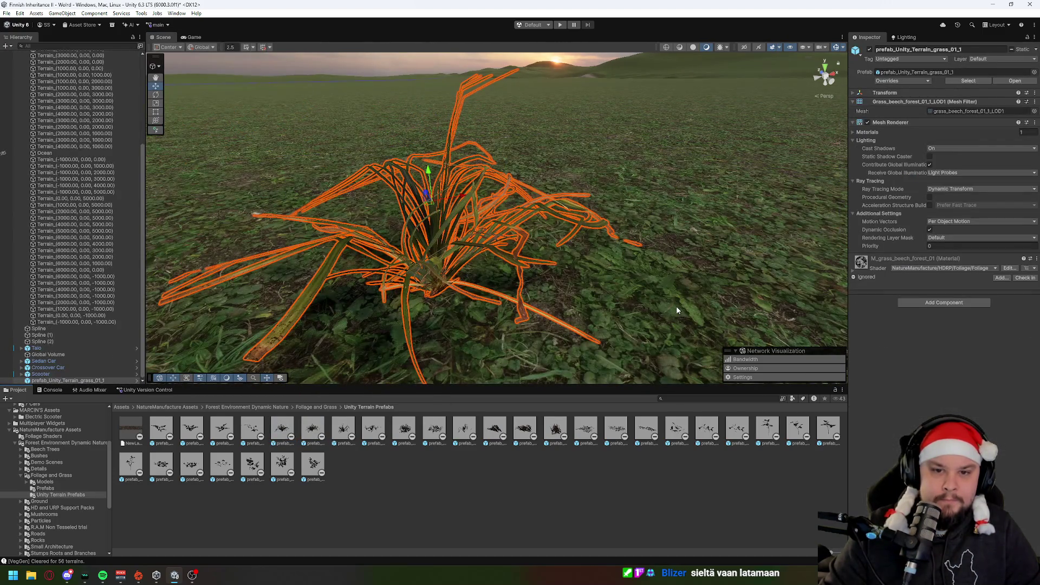
key("ctrl+z")
key("ctrl+z")
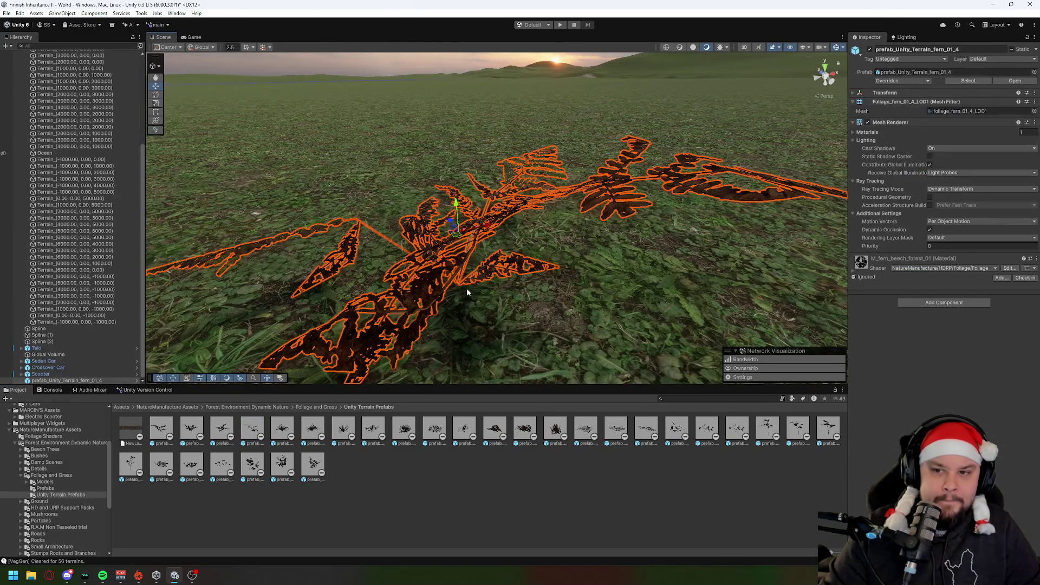
key("ctrl+z")
key("ctrl+z")
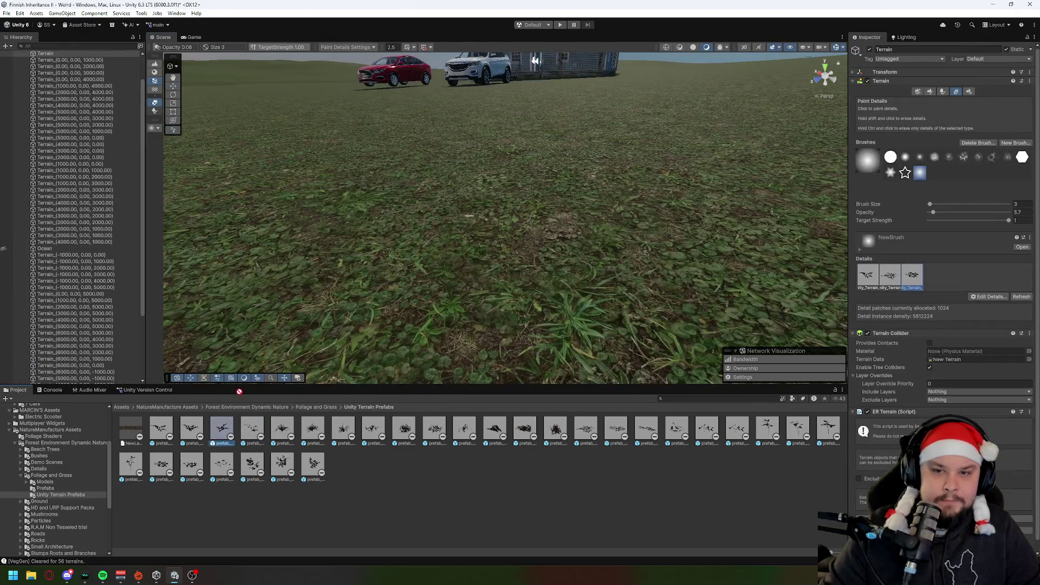
key("ctrl+z")
key("ctrl+z")
key("ctrl+z")
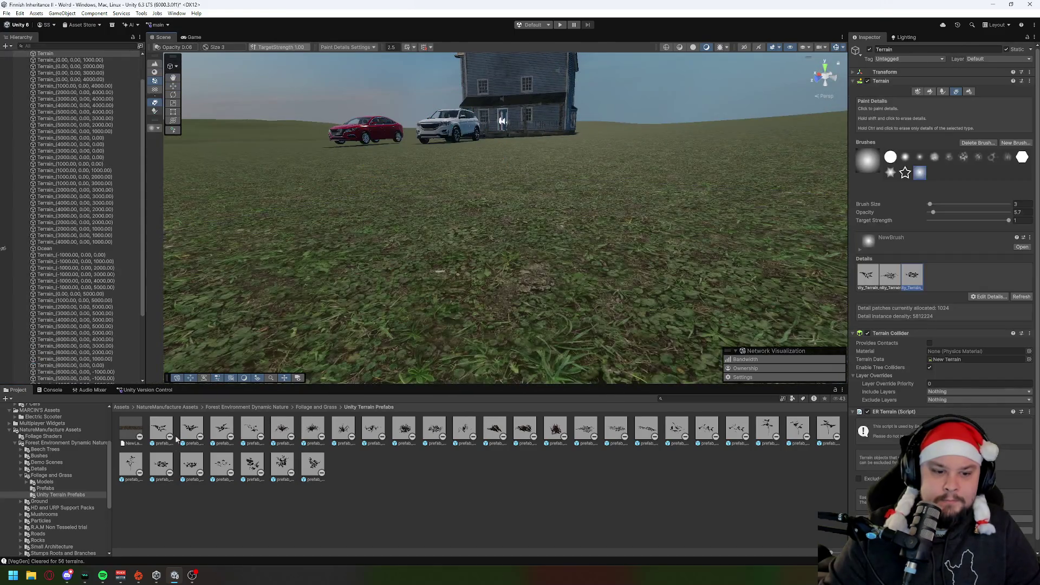
Place a plant_02_1 and two plant_02_2 prefab instances on the ground.
key("ctrl+z")
key("ctrl+z")
key("ctrl+z")
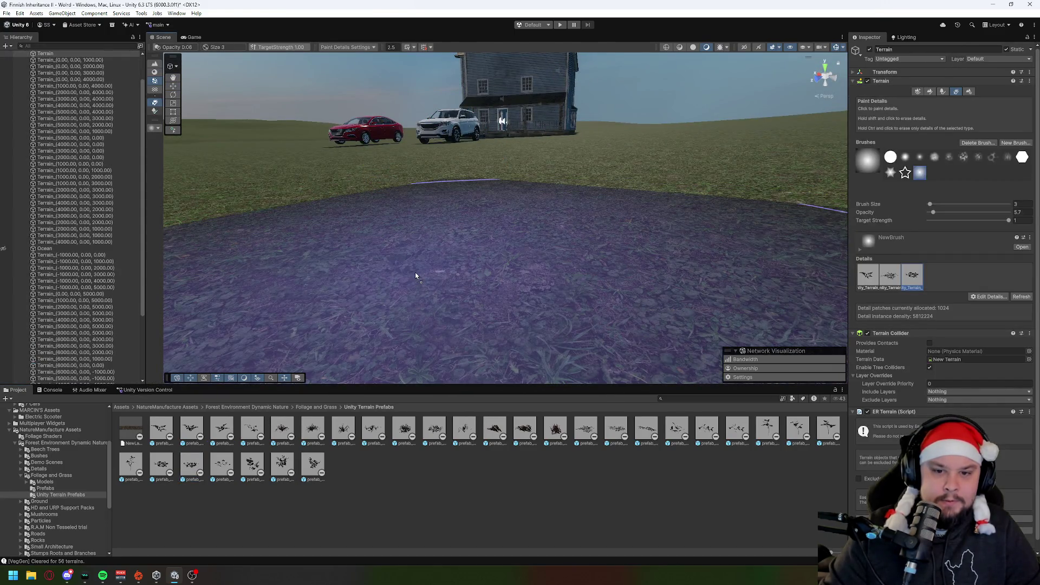
key("f")
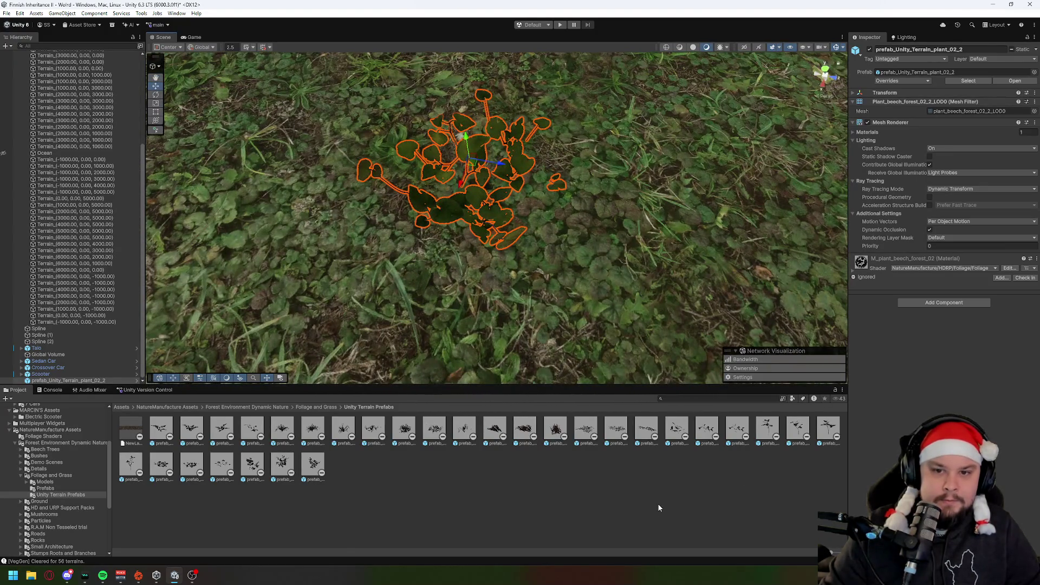
key("ctrl+z")
mouse_move(161, 463)
left_mouse_down()
mouse_move(494, 168)
mouse_move(332, 294)
left_mouse_up()
left_click_drag(203, 456, 276, 162)
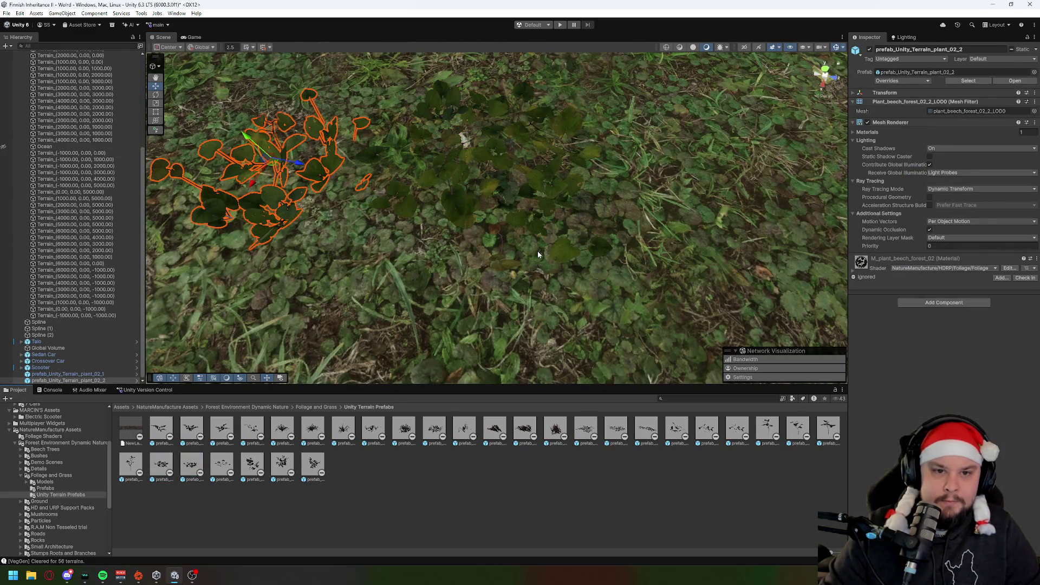
left_click(191, 464)
mouse_move(195, 464)
left_mouse_down()
mouse_move(260, 336)
mouse_move(337, 274)
left_mouse_up()
left_click(195, 468)
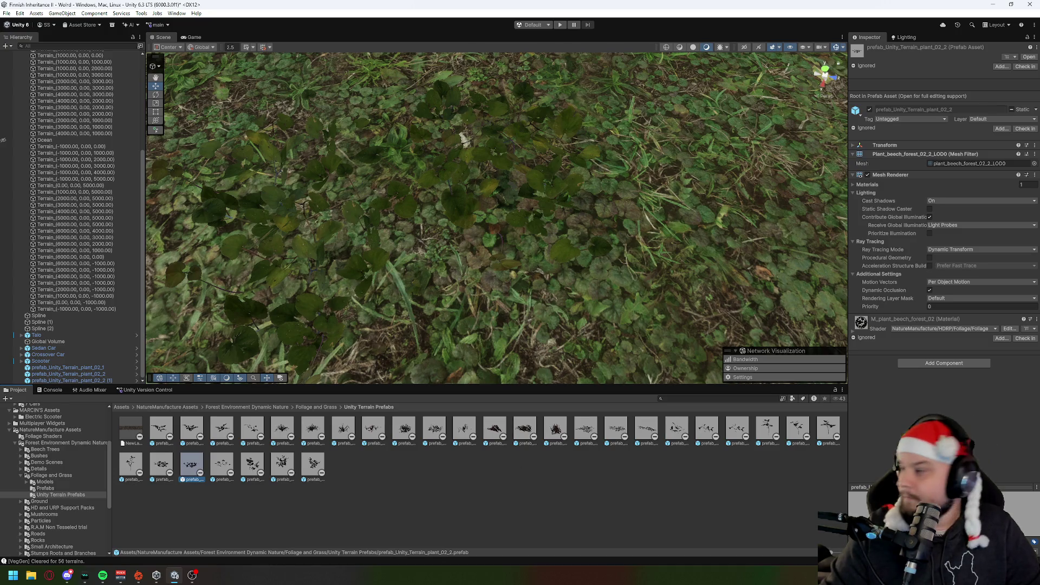
Select the plant_02_1 instance and remove it from the scene.
key("alt+Tab")
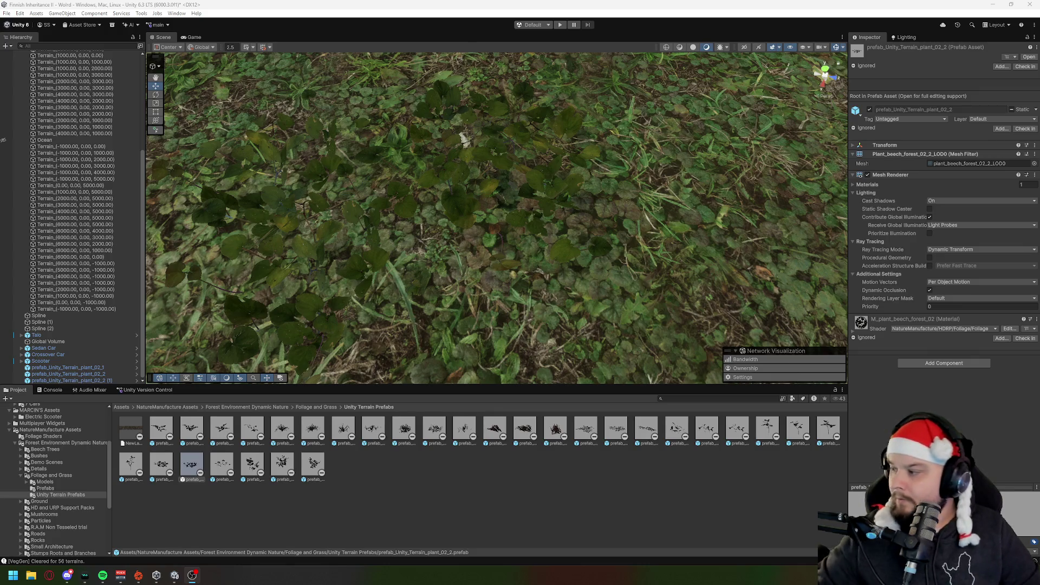
key("alt+Tab")
scroll(554, 199, "down", 3)
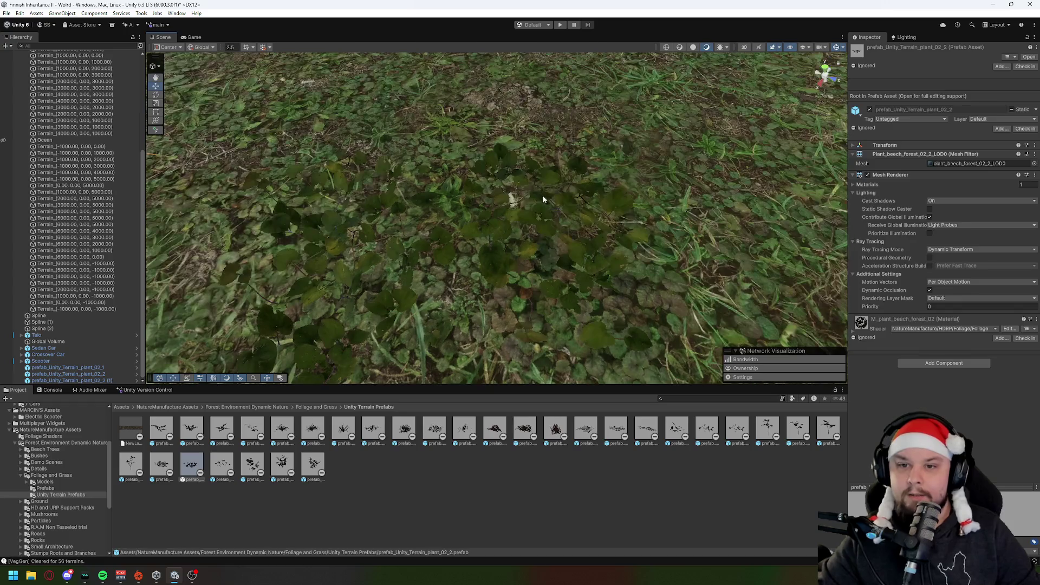
left_click(554, 200)
left_click(591, 306)
key("ctrl+z")
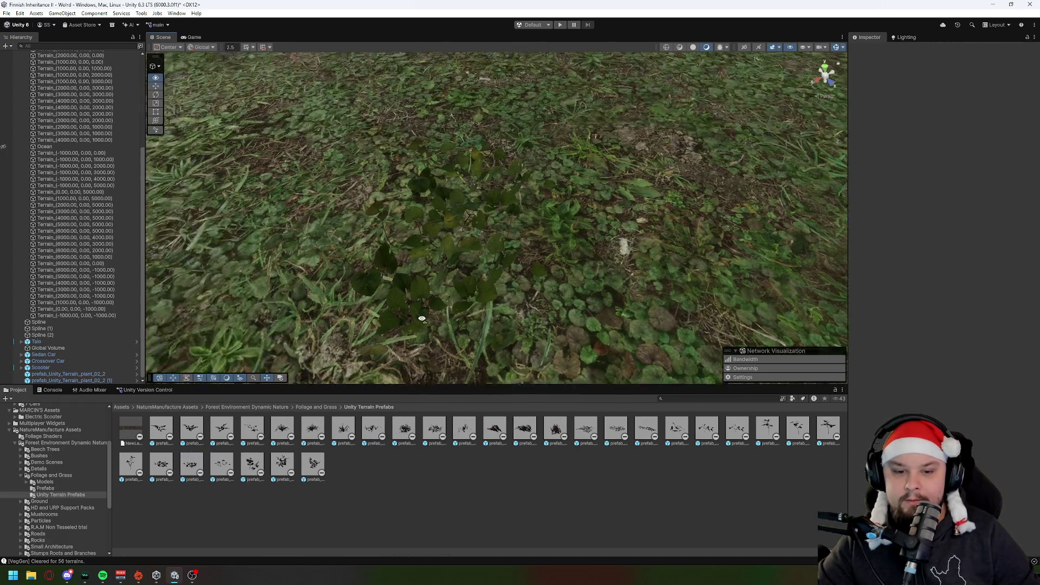
Place a prefab_Unity_Terrain_grass_01_3 clump on the terrain and frame the view on it.
mouse_move(343, 428)
left_mouse_down()
mouse_move(347, 347)
mouse_move(329, 179)
mouse_move(374, 179)
left_mouse_up()
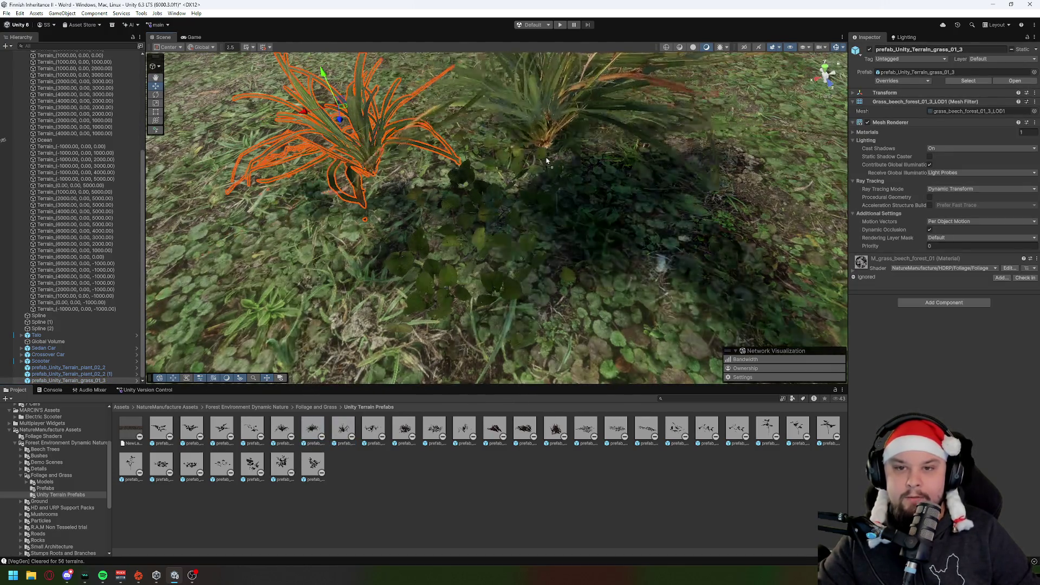
left_click(373, 156)
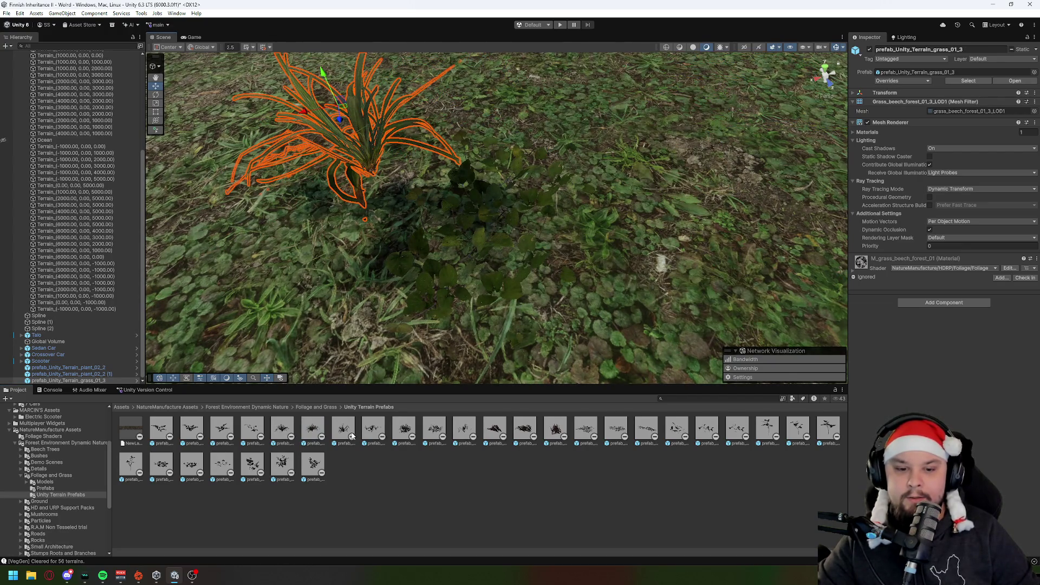
key("f")
left_click(972, 48)
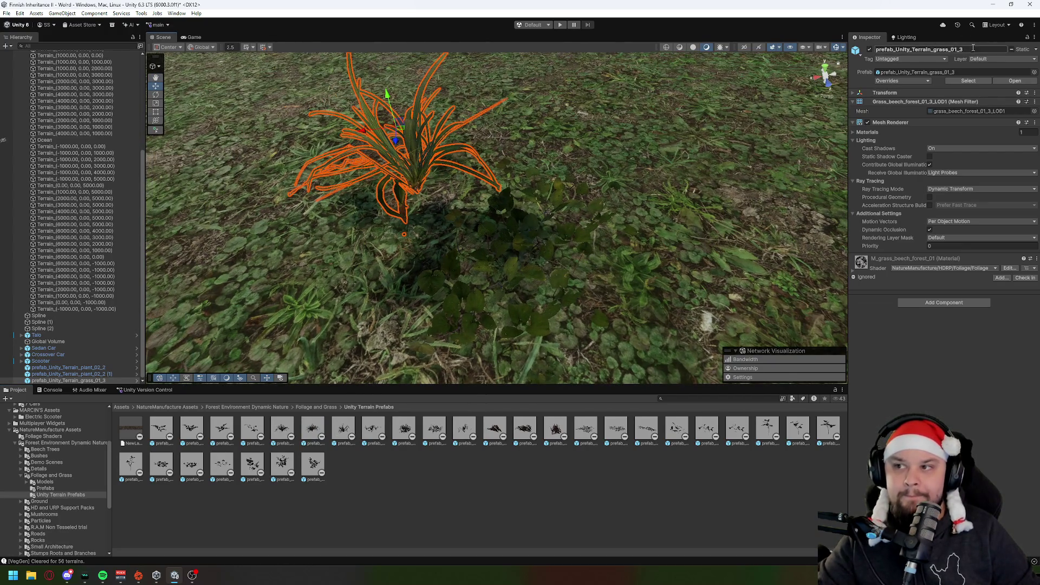
key("alt+Tab")
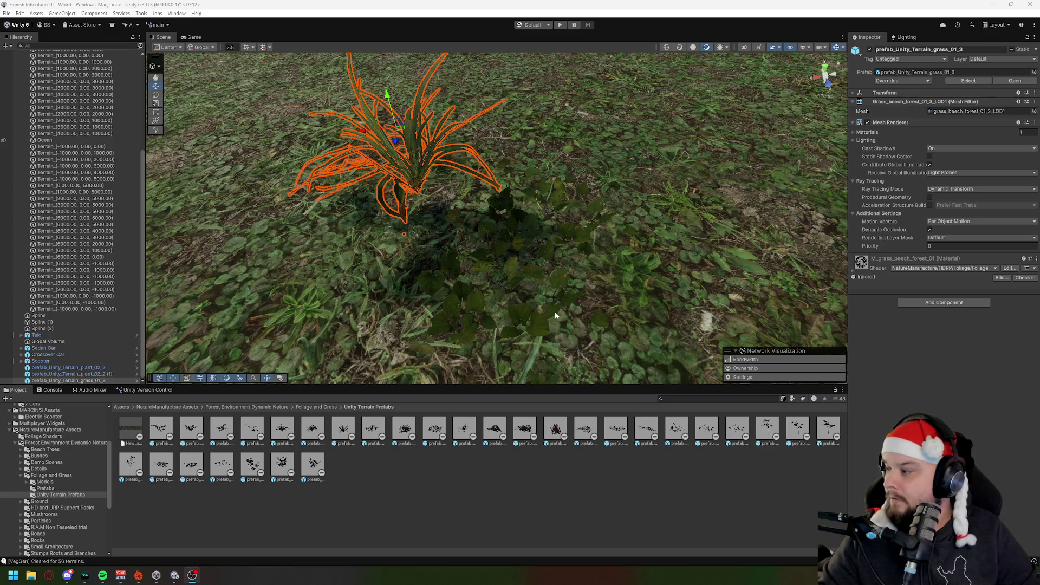
key("alt+Tab")
mouse_move(475, 286)
left_mouse_down()
mouse_move(599, 279)
mouse_move(573, 261)
left_mouse_up()
Try ivy, lily-of-the-valley and plant_01 prefabs, undoing the unwanted placements.
left_click_drag(586, 428, 428, 252)
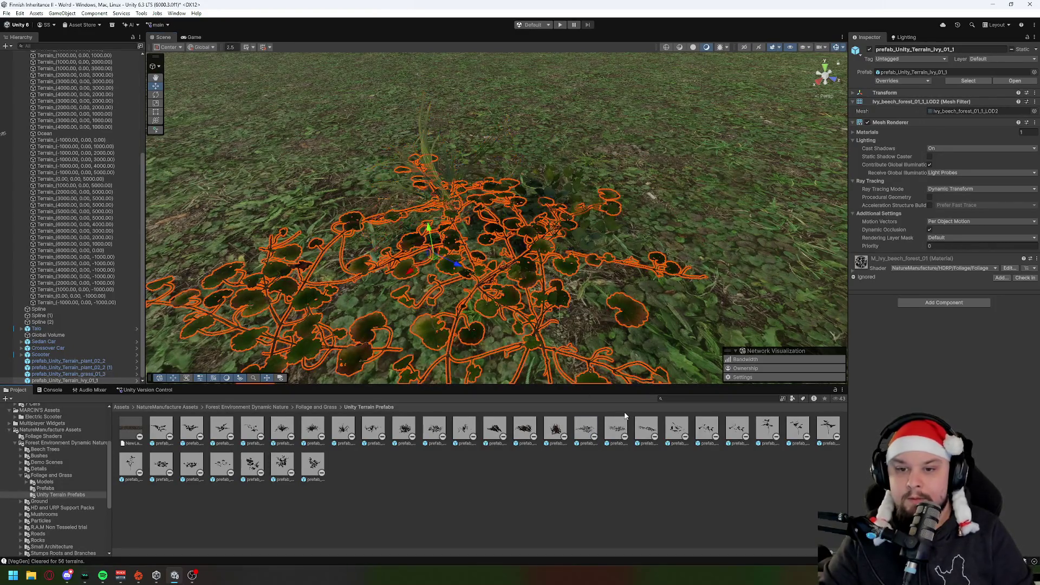
key("ctrl+z")
mouse_move(689, 430)
left_mouse_down()
mouse_move(450, 239)
mouse_move(459, 248)
left_mouse_up()
mouse_move(719, 424)
left_mouse_down()
mouse_move(558, 327)
mouse_move(725, 423)
mouse_move(609, 333)
left_mouse_up()
mouse_move(767, 427)
left_mouse_down()
mouse_move(441, 233)
mouse_move(675, 300)
mouse_move(558, 325)
mouse_move(613, 265)
left_mouse_up()
key("ctrl+z")
mouse_move(798, 428)
left_mouse_down()
mouse_move(677, 211)
mouse_move(666, 228)
mouse_move(828, 430)
mouse_move(629, 234)
left_mouse_up()
key("ctrl+z")
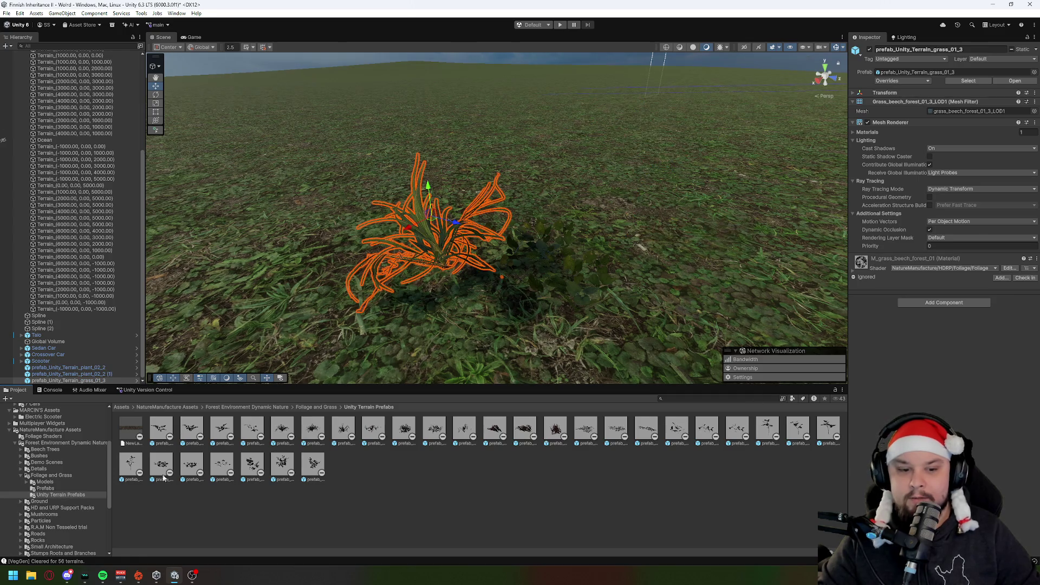
mouse_move(192, 428)
left_mouse_down()
mouse_move(239, 254)
mouse_move(300, 254)
mouse_move(306, 332)
mouse_move(192, 428)
mouse_move(274, 297)
mouse_move(584, 228)
mouse_move(617, 181)
mouse_move(622, 265)
mouse_move(585, 248)
mouse_move(682, 302)
left_mouse_up()
scroll(558, 271, "up", 5)
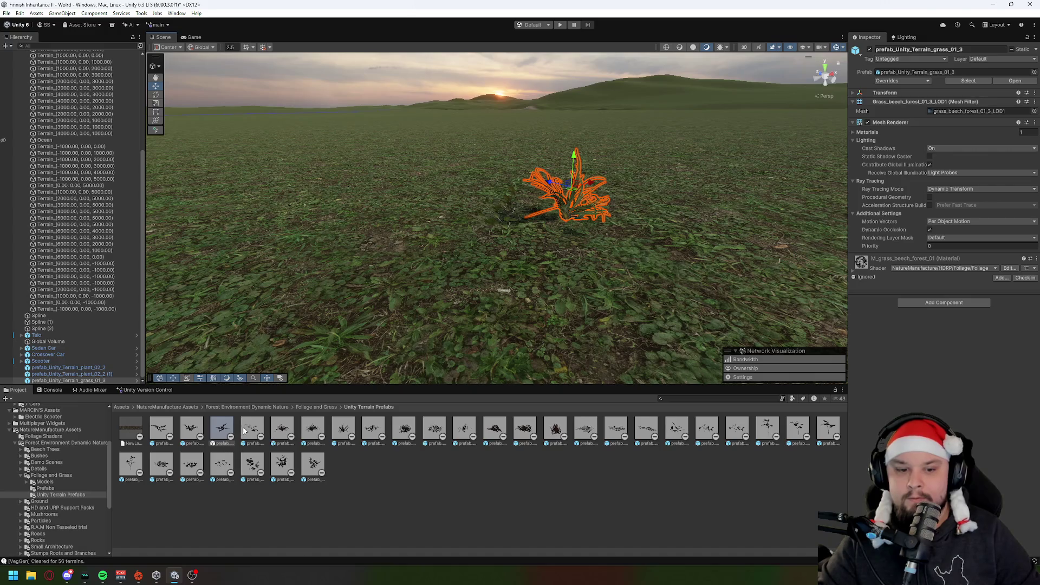
Try fern_01_4, grass_01_1 and grass_01_4 clumps on the terrain, undoing the rejected ones.
left_click_drag(590, 262, 512, 307)
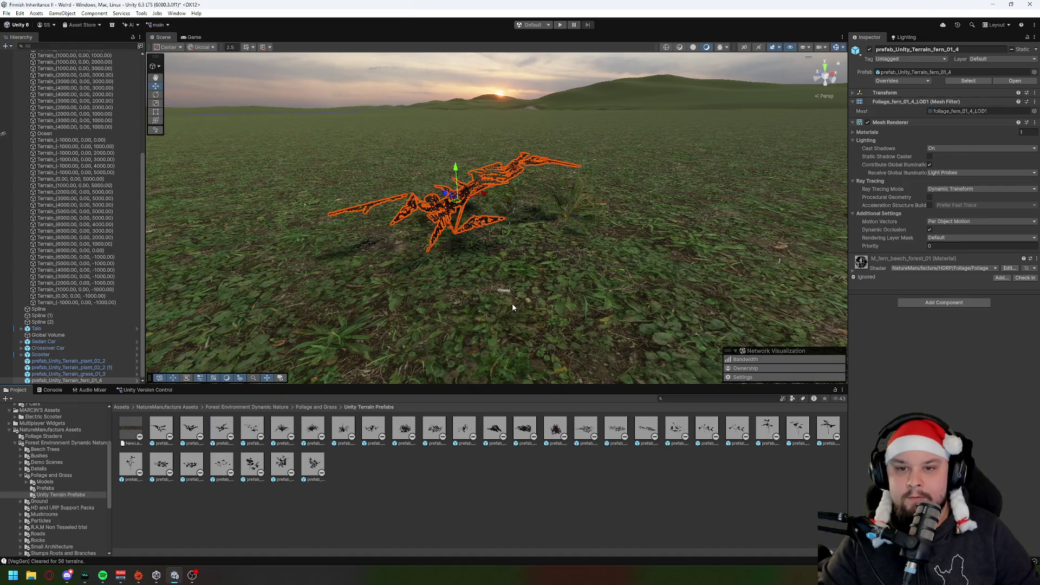
left_click(470, 250)
mouse_move(706, 275)
left_mouse_down()
mouse_move(553, 257)
mouse_move(352, 256)
mouse_move(745, 283)
left_mouse_up()
key("ctrl+z")
mouse_move(372, 421)
left_mouse_down()
mouse_move(498, 238)
mouse_move(558, 228)
mouse_move(645, 163)
left_mouse_up()
mouse_move(523, 297)
left_mouse_down()
mouse_move(605, 285)
mouse_move(554, 295)
mouse_move(650, 325)
mouse_move(607, 313)
mouse_move(472, 323)
mouse_move(564, 309)
mouse_move(550, 226)
mouse_move(529, 225)
mouse_move(557, 182)
left_mouse_up()
key("ctrl+z")
Place two grass_02_2 clumps and a second grass_01_3 clump around the first one.
mouse_move(432, 431)
left_mouse_down()
mouse_move(558, 255)
mouse_move(663, 248)
left_mouse_up()
key("f")
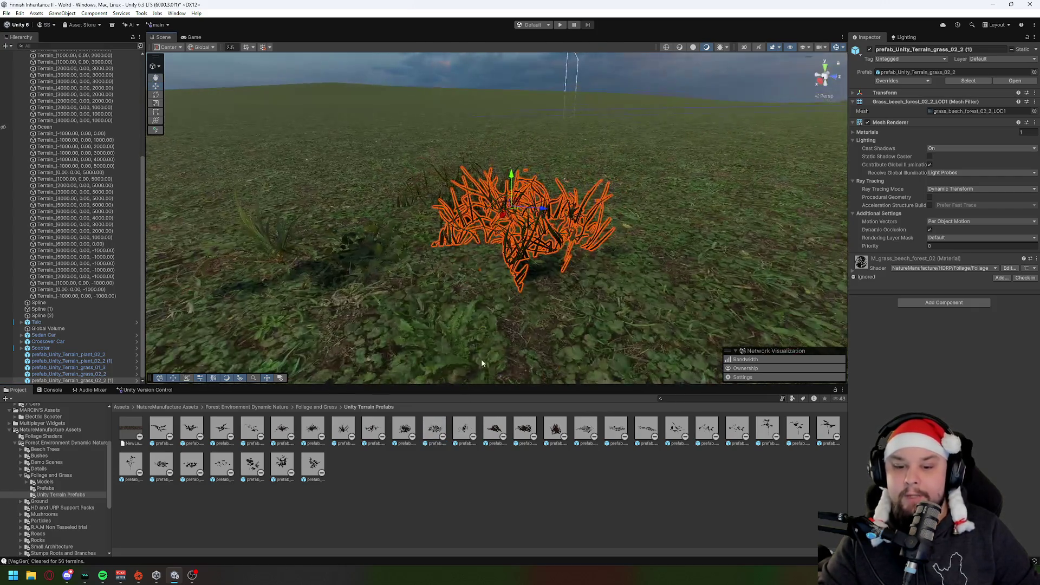
left_click(685, 254)
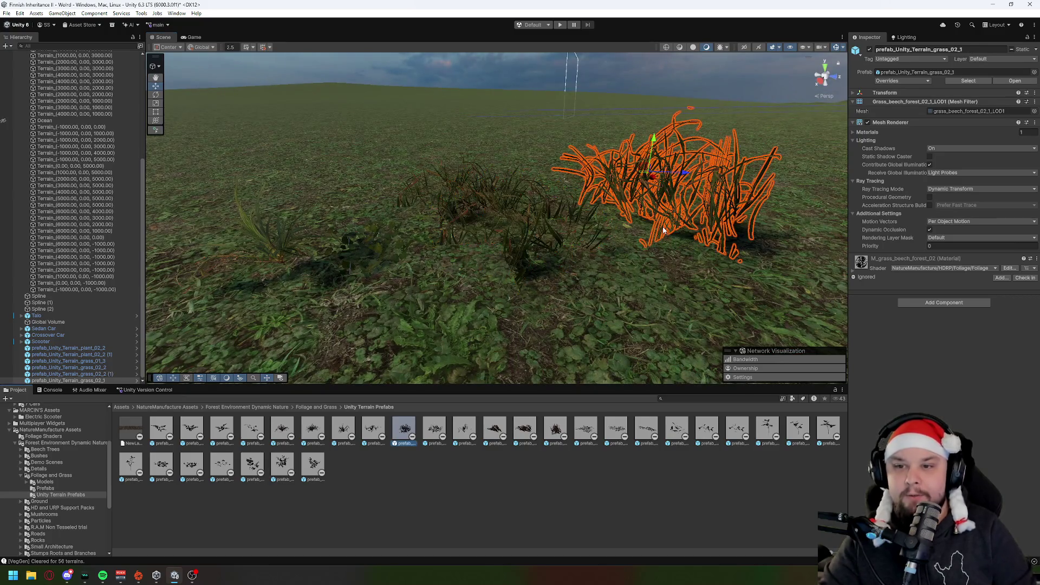
key("ctrl+z")
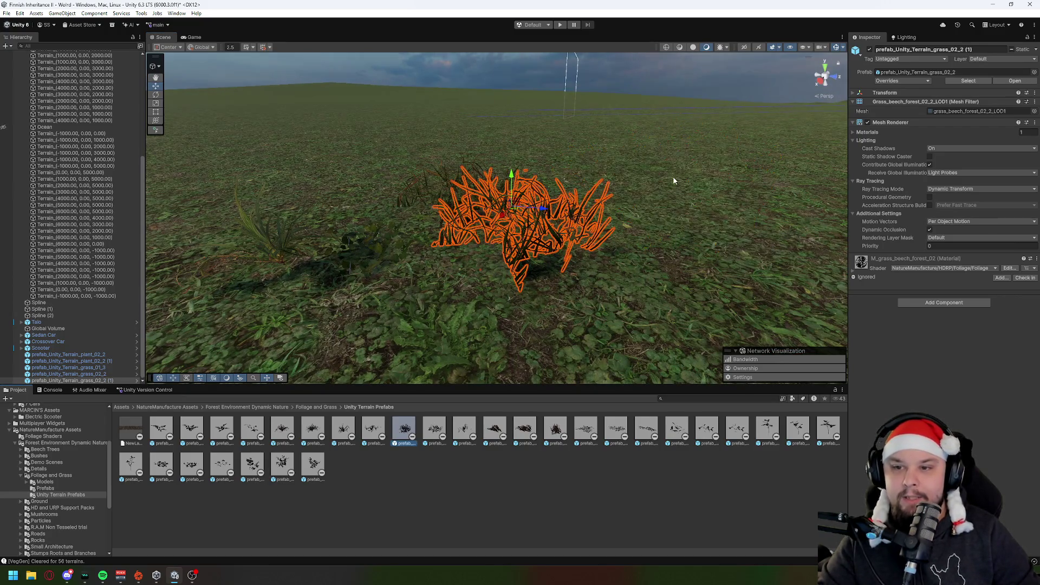
left_click(434, 431)
left_click_drag(434, 431, 685, 228)
left_click(434, 430)
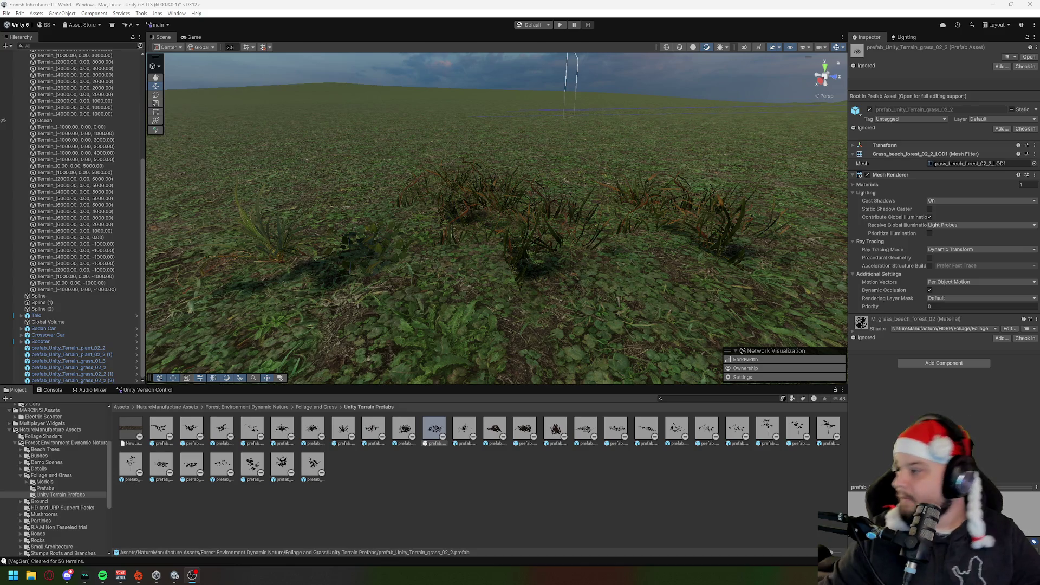
left_click(341, 271)
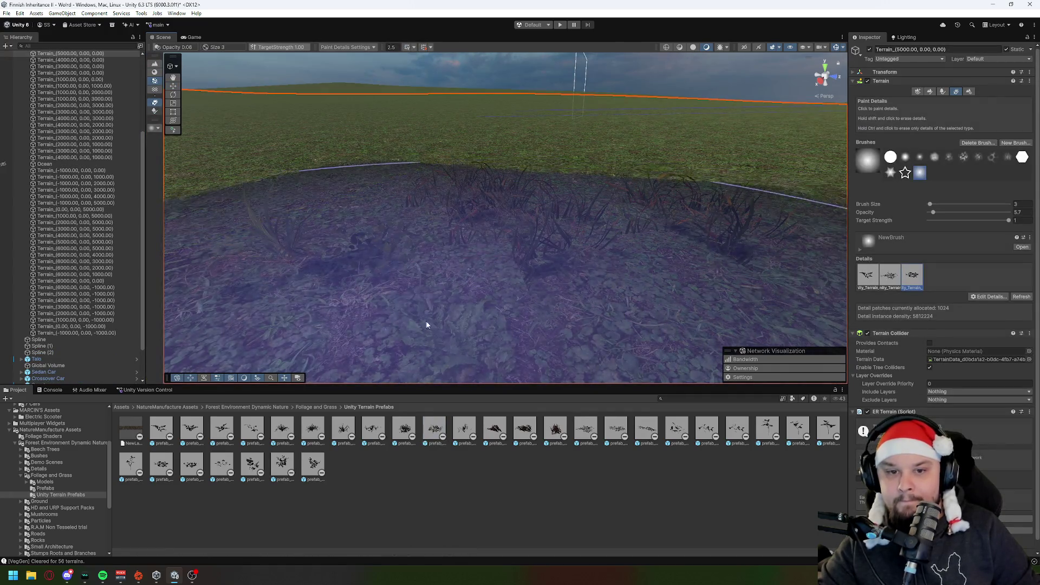
mouse_move(348, 423)
left_mouse_down()
mouse_move(446, 318)
mouse_move(492, 321)
left_mouse_up()
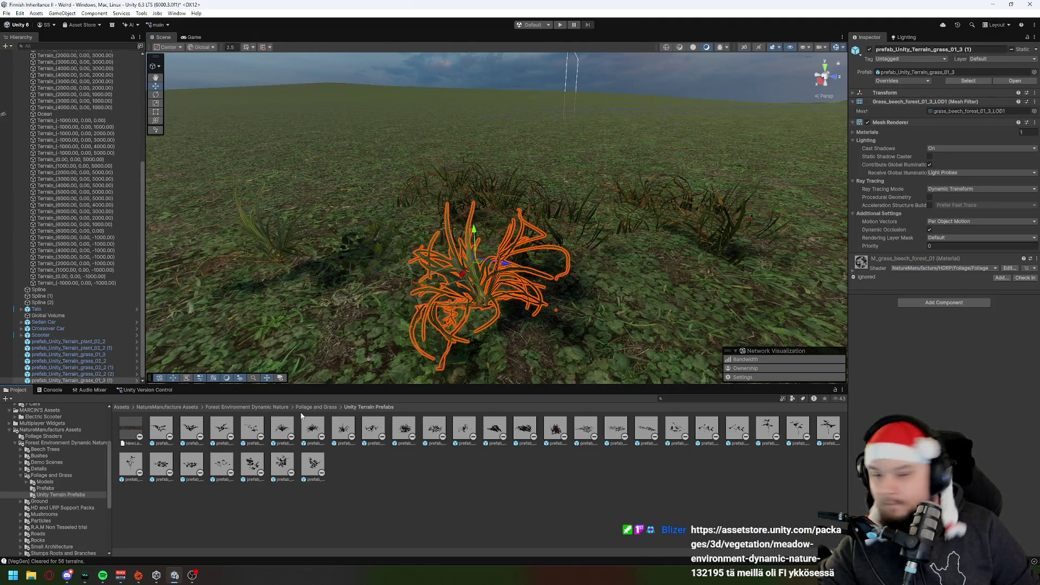
Undo the recent grass clump placements and tilt the Scene view toward the horizon.
left_click(338, 429)
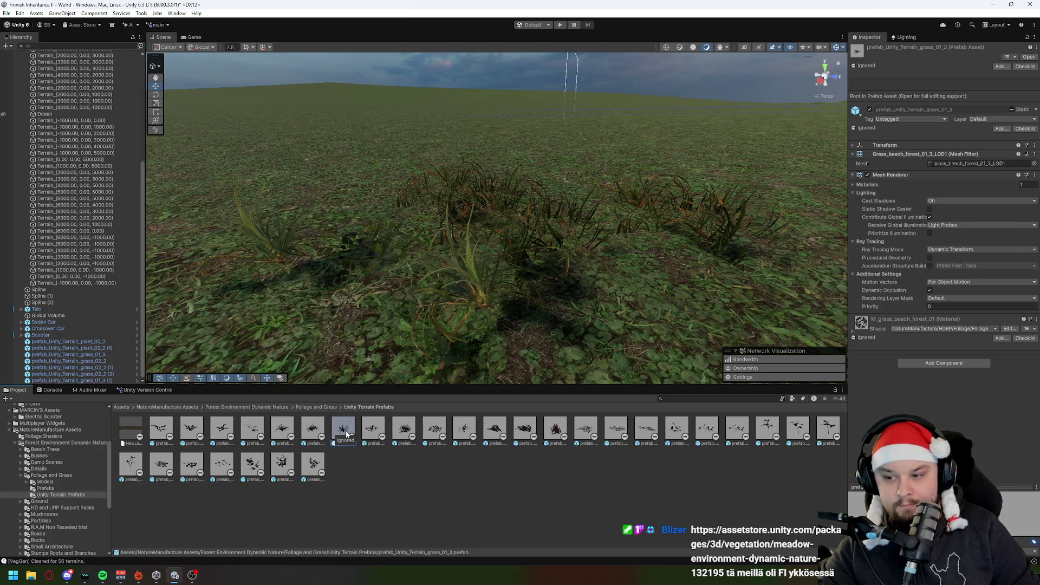
scroll(545, 288, "down", 4)
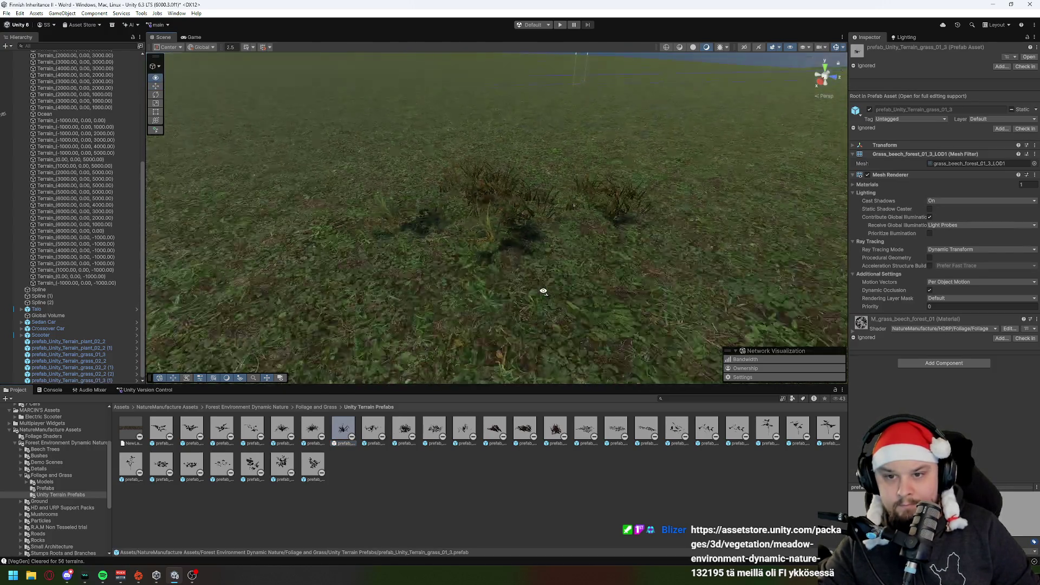
left_click(399, 469)
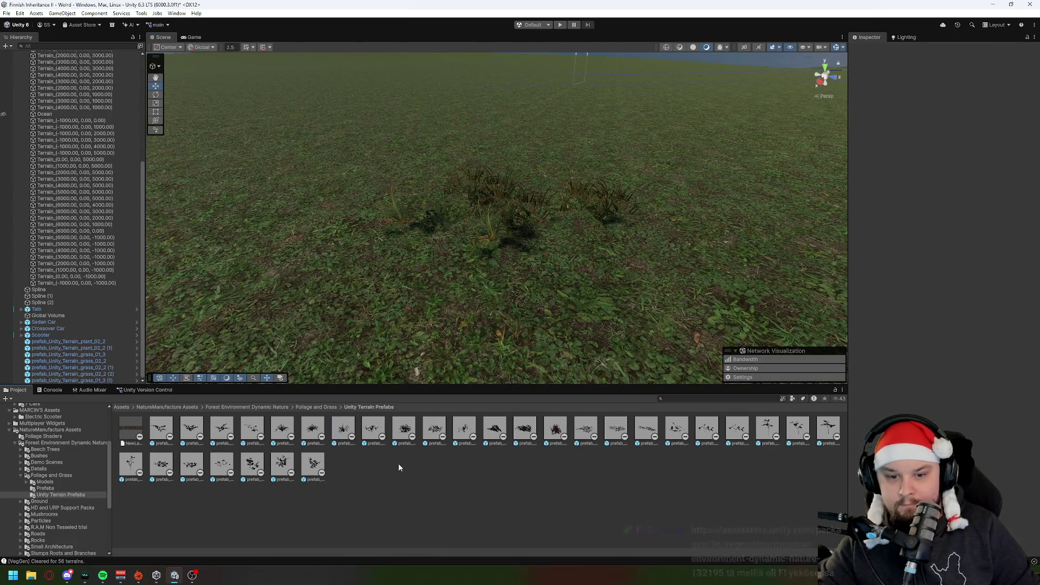
left_click(733, 180)
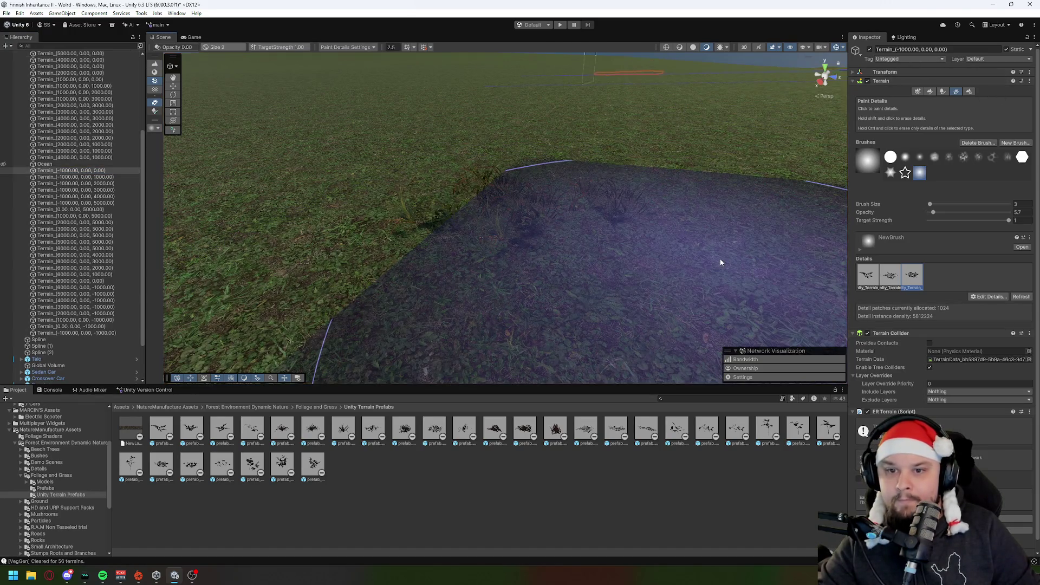
left_click(342, 428)
key("ctrl+z")
key("ctrl+z")
key("ctrl+z")
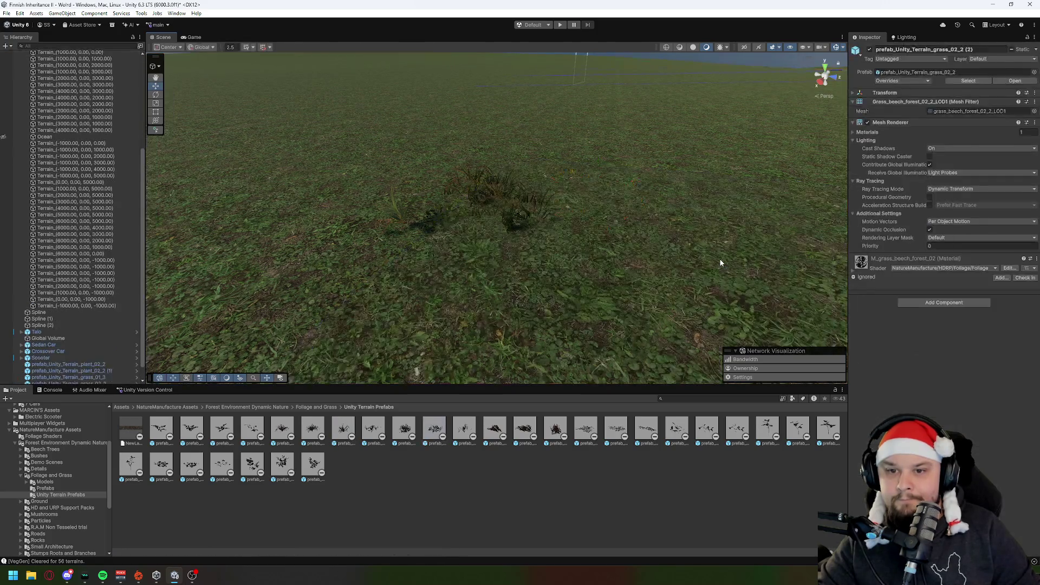
left_click_drag(700, 253, 617, 222)
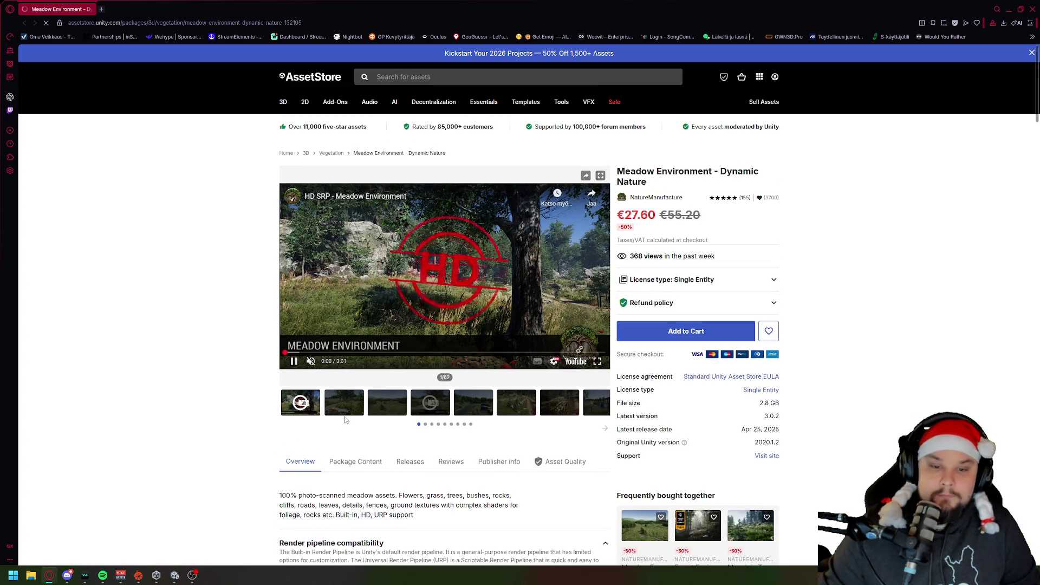
Browse the Meadow Environment preview images and shrink the browser to reveal Unity.
left_click(357, 410)
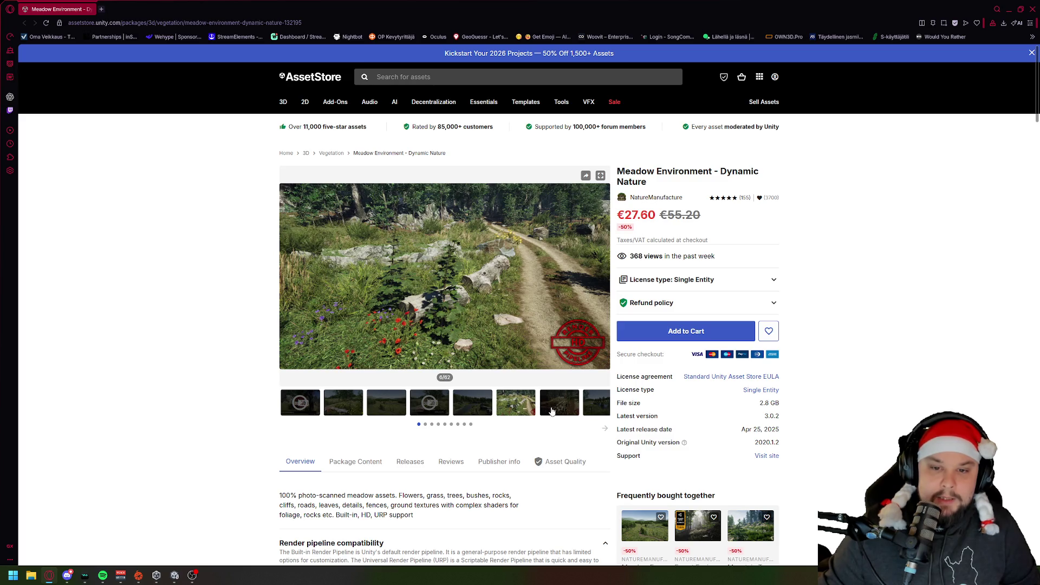
left_click(605, 430)
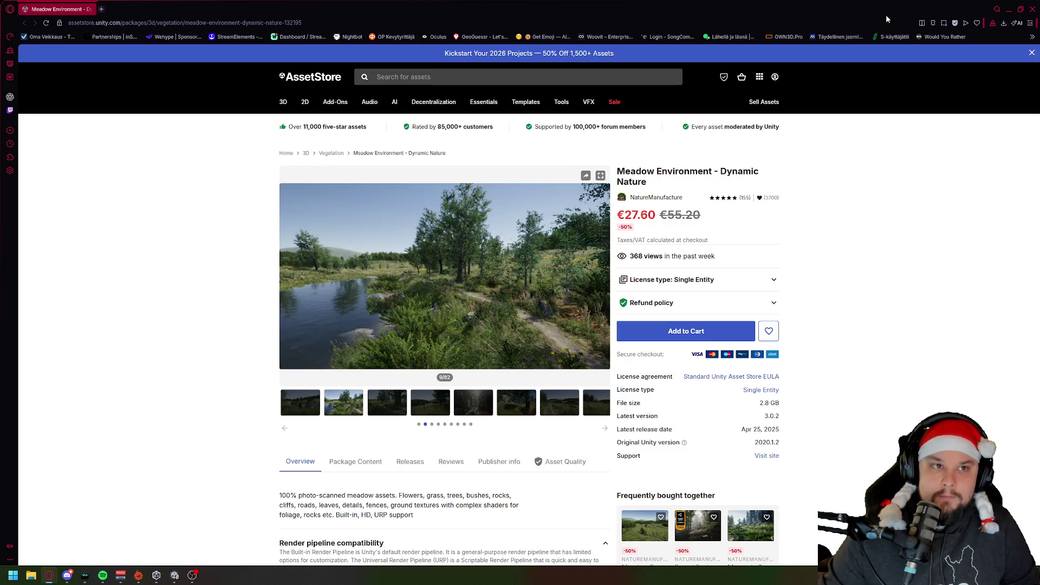
mouse_move(233, 11)
left_mouse_down()
mouse_move(0, 179)
mouse_move(586, 96)
left_mouse_up()
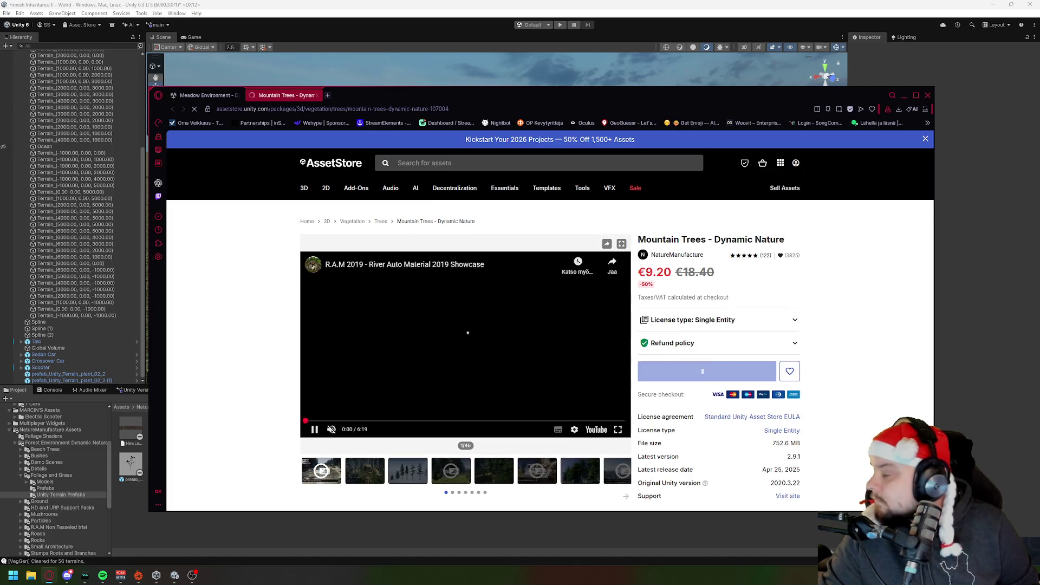
left_click(414, 497)
Search My Assets for 'meado' and import Meadow Environment - Dynamic Nature 3.0.0 into the project.
left_click_drag(649, 89, 0, 131)
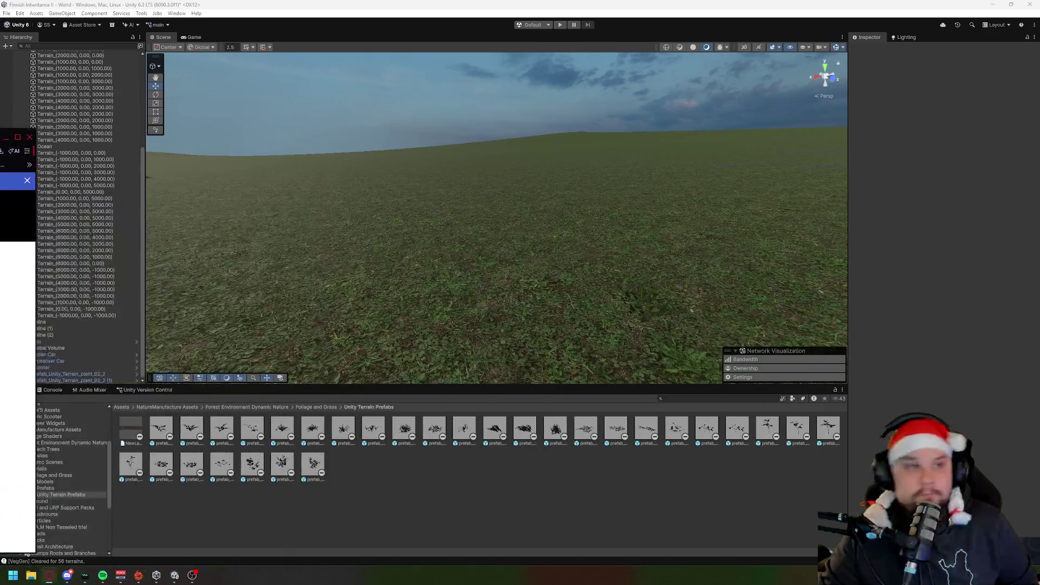
left_click(5, 137)
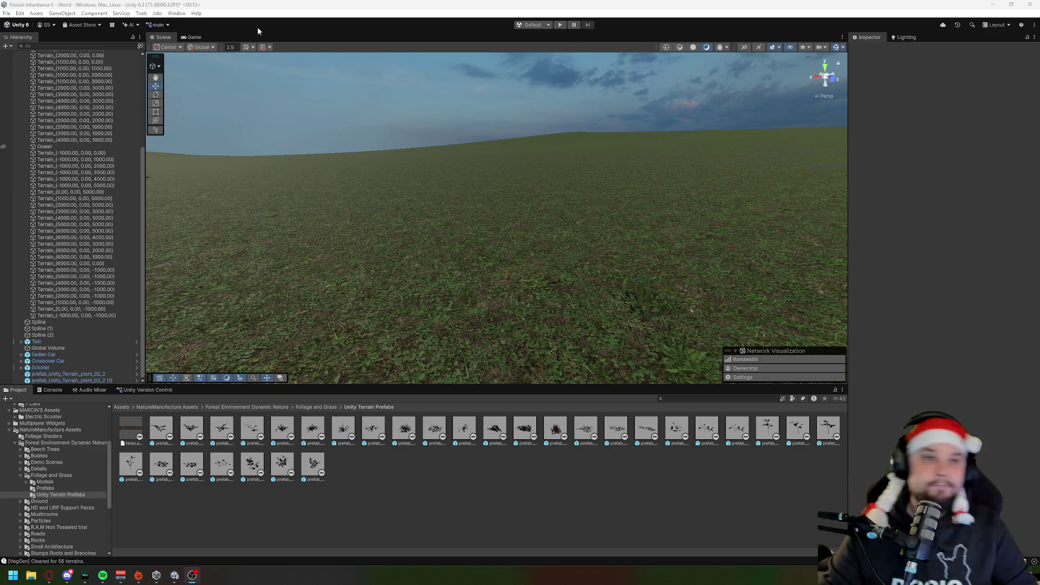
left_click(176, 13)
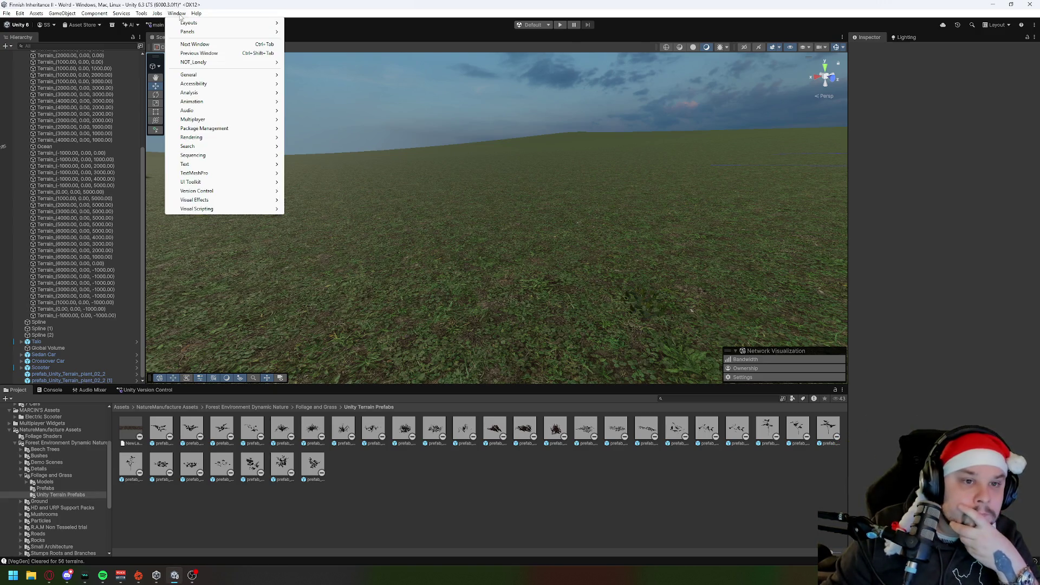
mouse_move(211, 131)
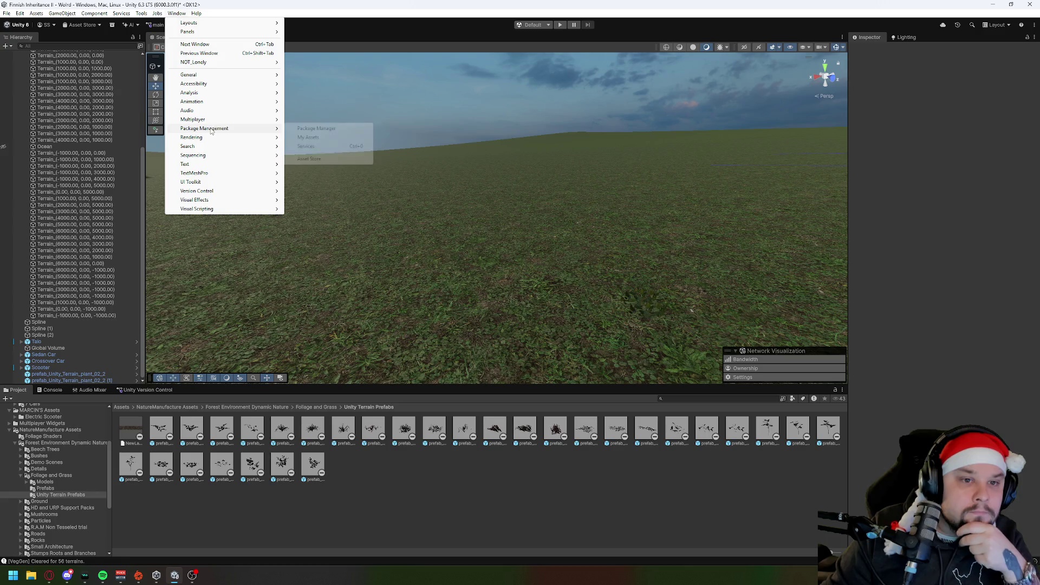
left_click(327, 137)
left_click(312, 90)
type("m")
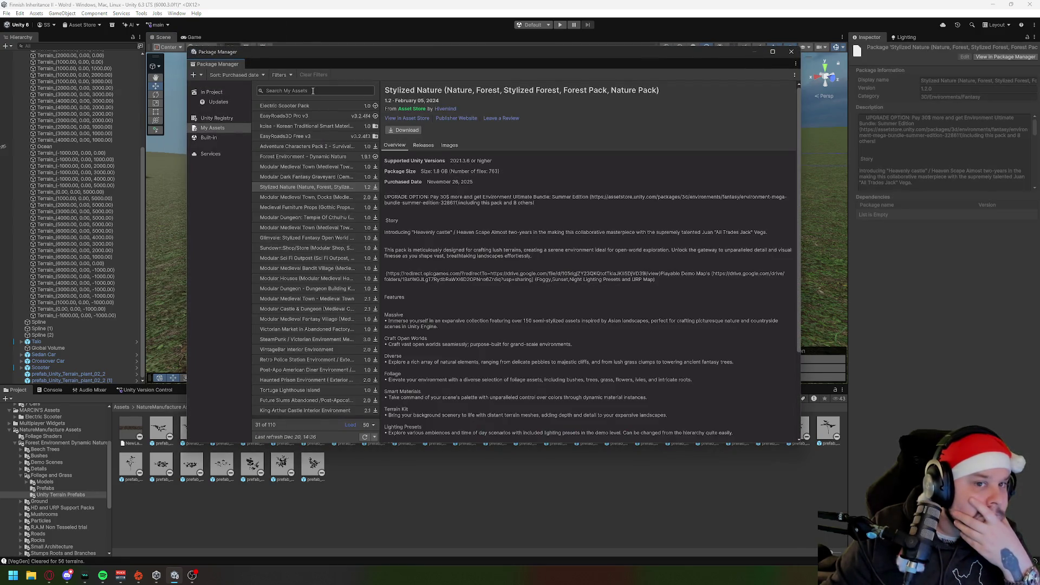
type("eado")
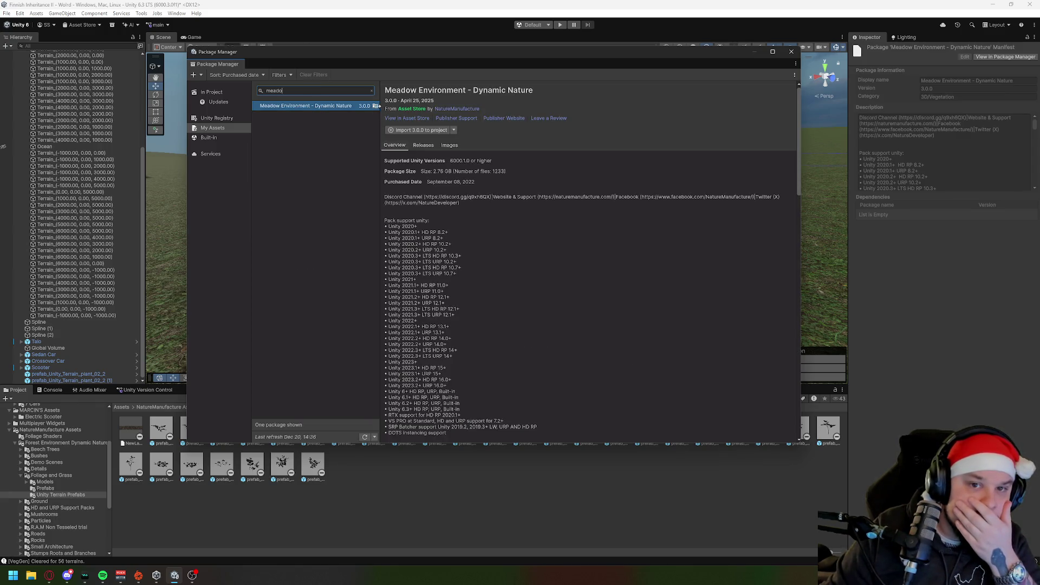
left_click(420, 130)
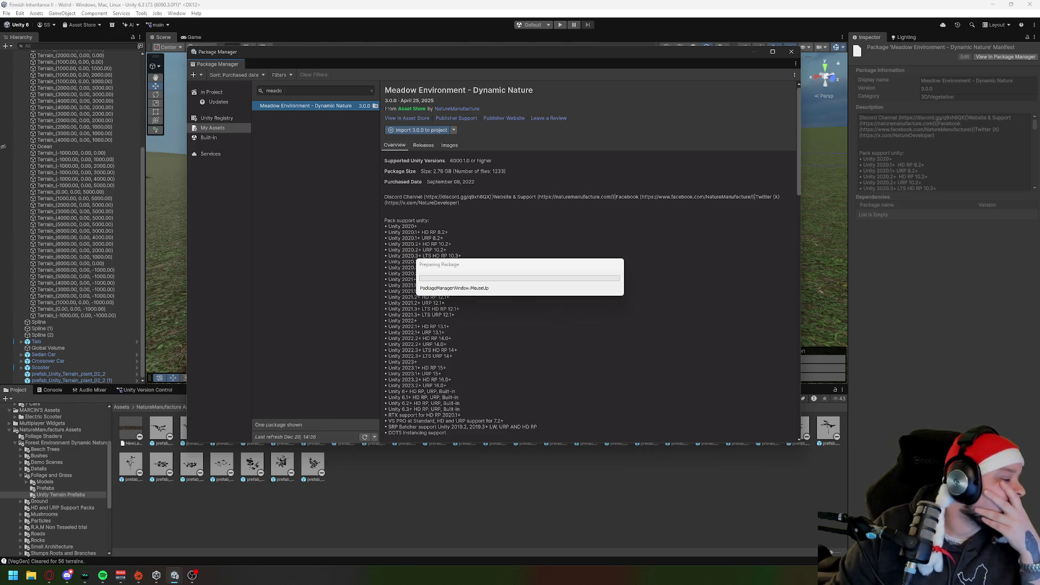
Switch to the browser showing the Meadow Environment - Dynamic Nature store page.
left_click(48, 575)
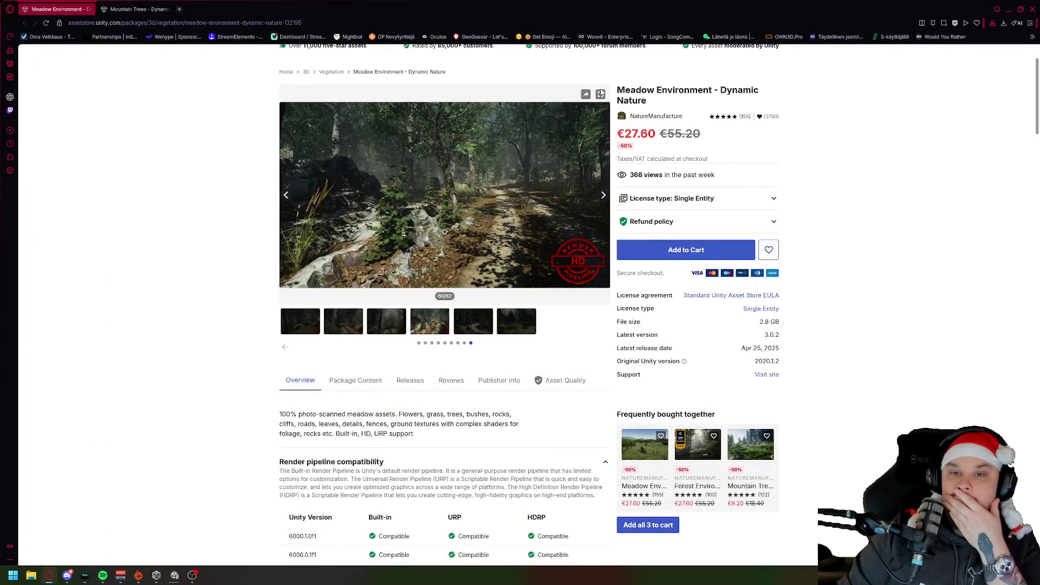
Open the product gallery full-screen and step back to the TRUNKS image, 36 of 62.
left_click(600, 95)
left_click(38, 297)
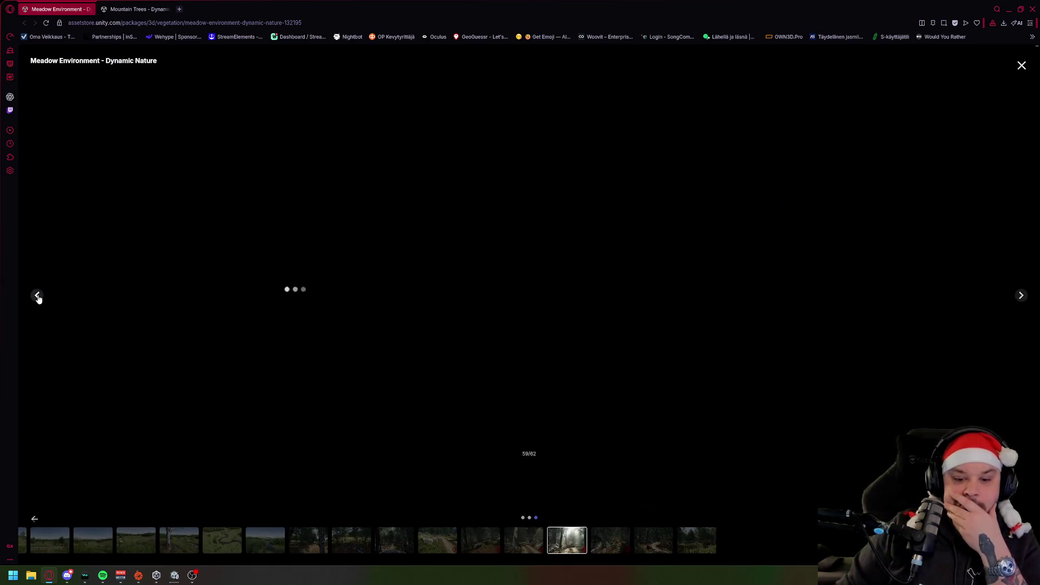
left_click(37, 297)
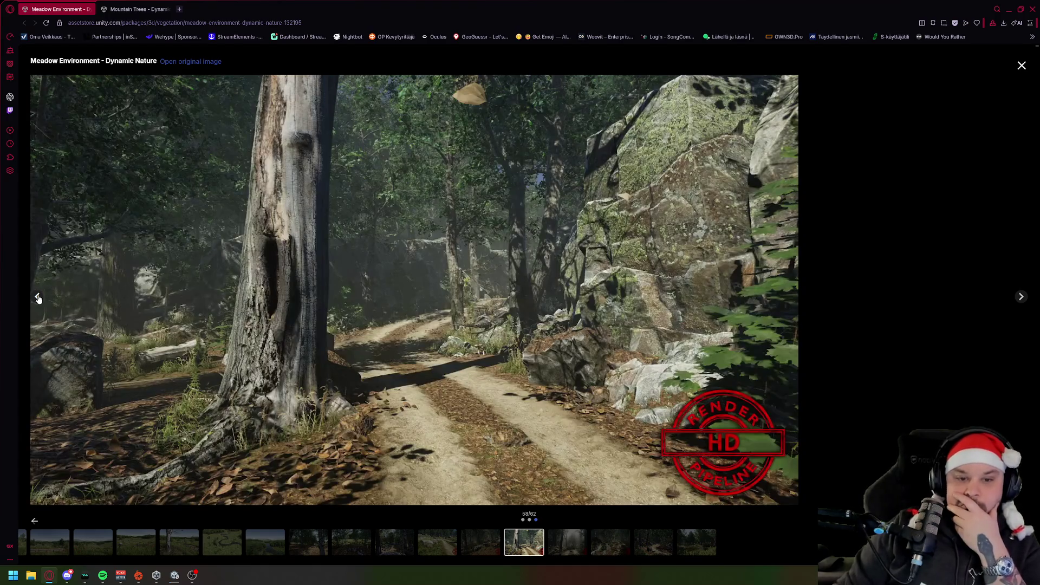
left_click(37, 297)
left_click(38, 297)
left_click(37, 297)
left_click(37, 297)
left_click(37, 296)
left_click(37, 297)
left_click(37, 297)
left_click(38, 297)
left_click(38, 296)
left_click(37, 297)
left_click(37, 297)
left_click(38, 297)
left_click(37, 297)
left_click(38, 297)
left_click(37, 297)
left_click(37, 297)
left_click(38, 297)
left_click(37, 297)
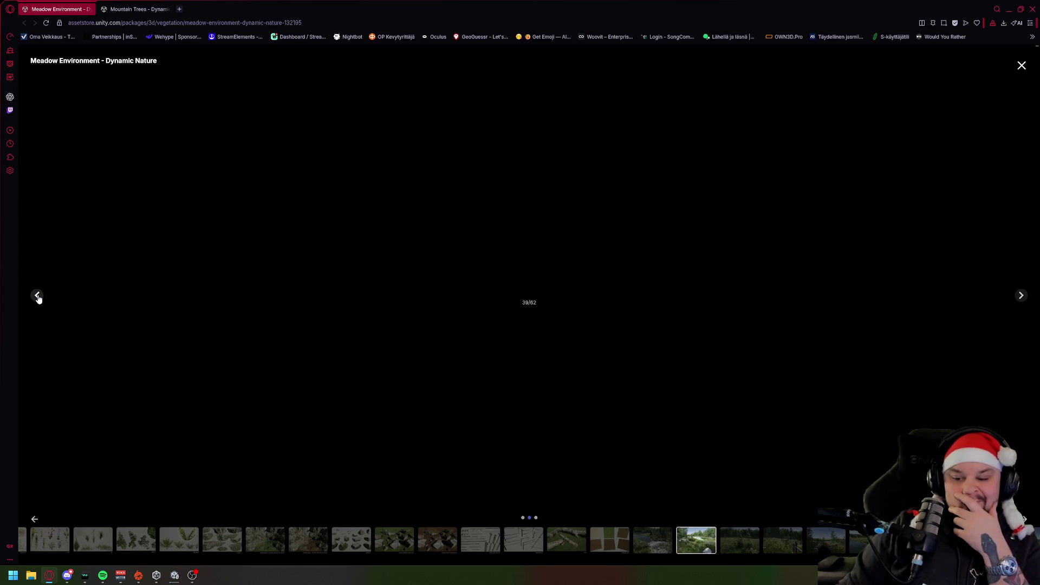
left_click(37, 296)
left_click(37, 296)
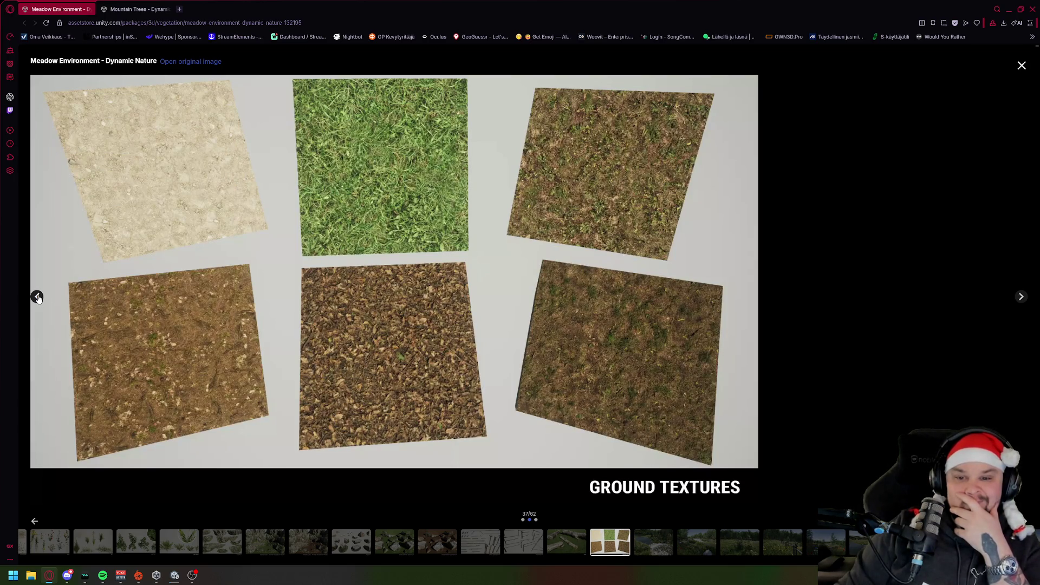
left_click(37, 297)
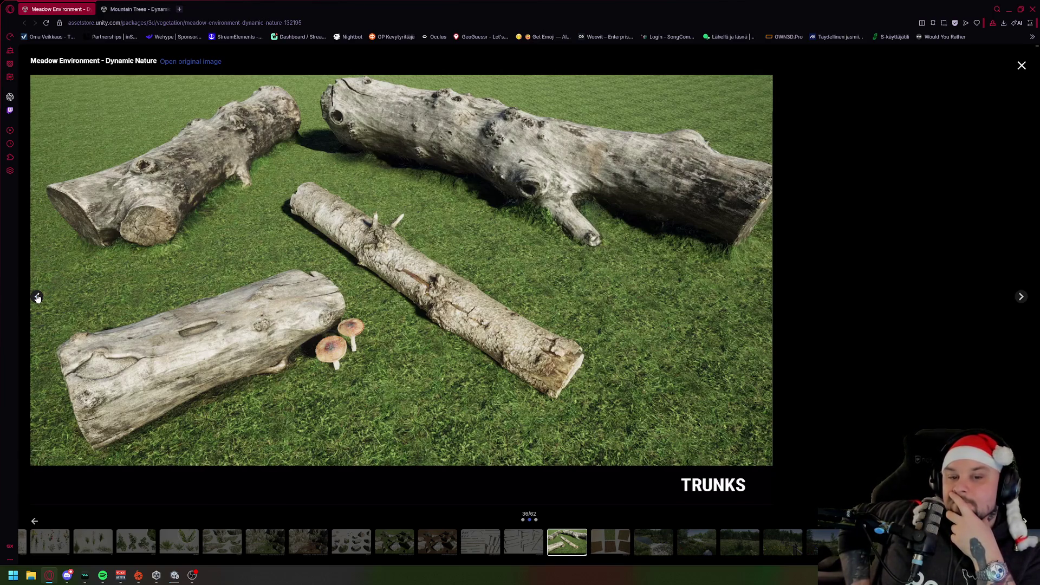
View the rocks, Terrain Blend and Clean Cliffs gallery images, then go to the Mountain Trees tab.
left_click(438, 542)
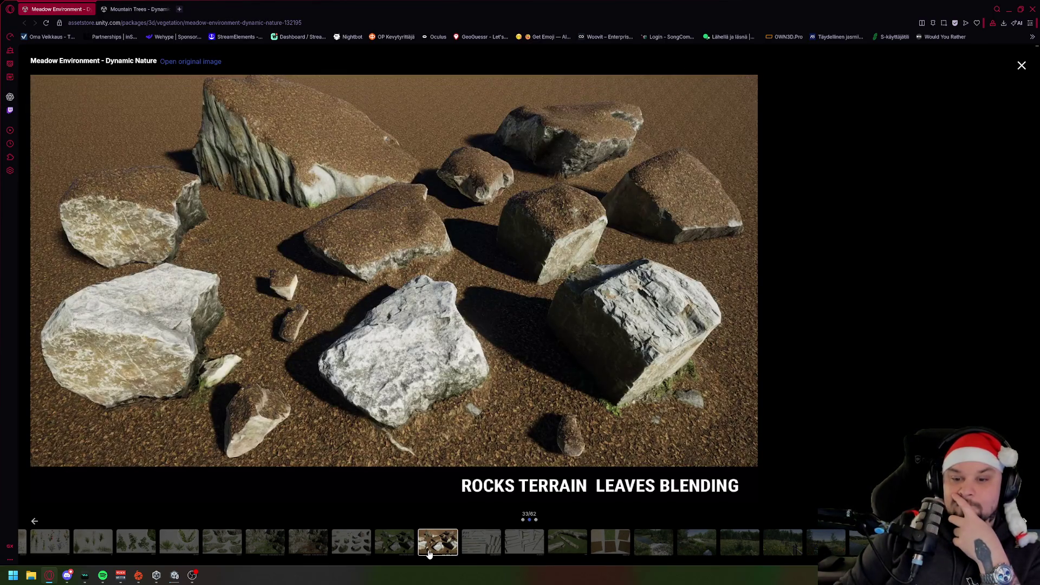
left_click(399, 546)
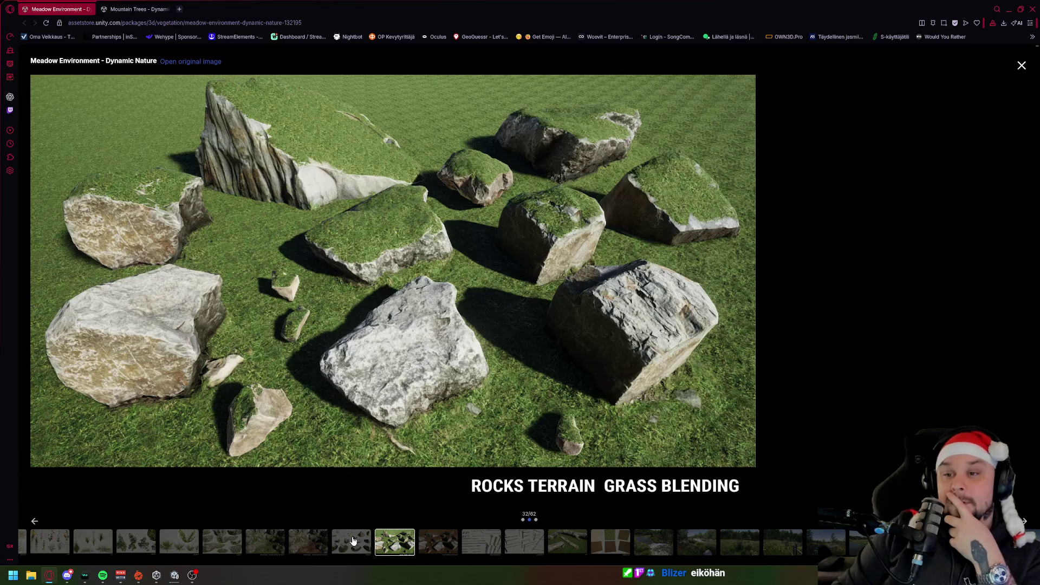
left_click(353, 540)
left_click(399, 543)
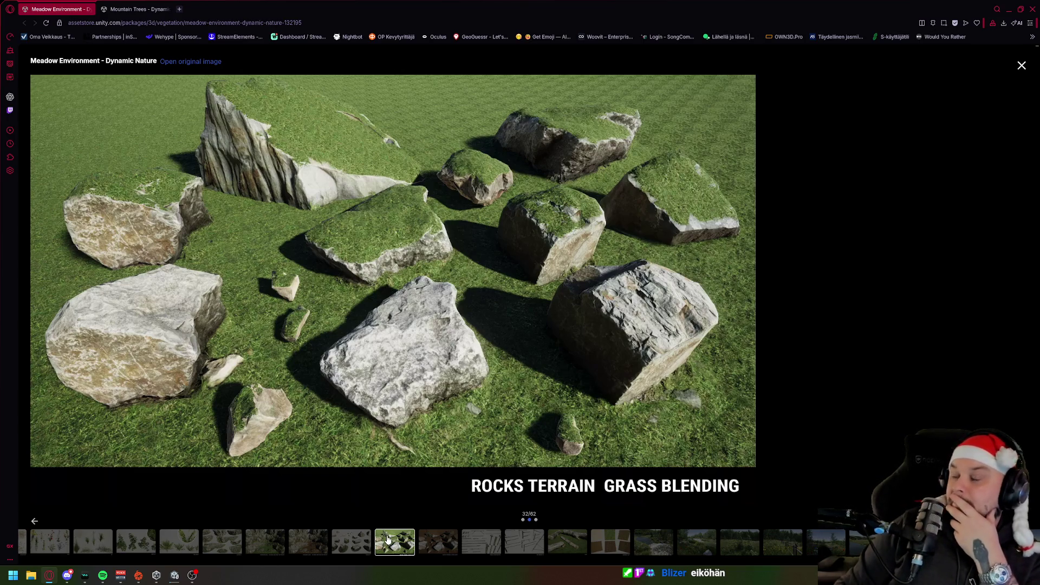
left_click(284, 544)
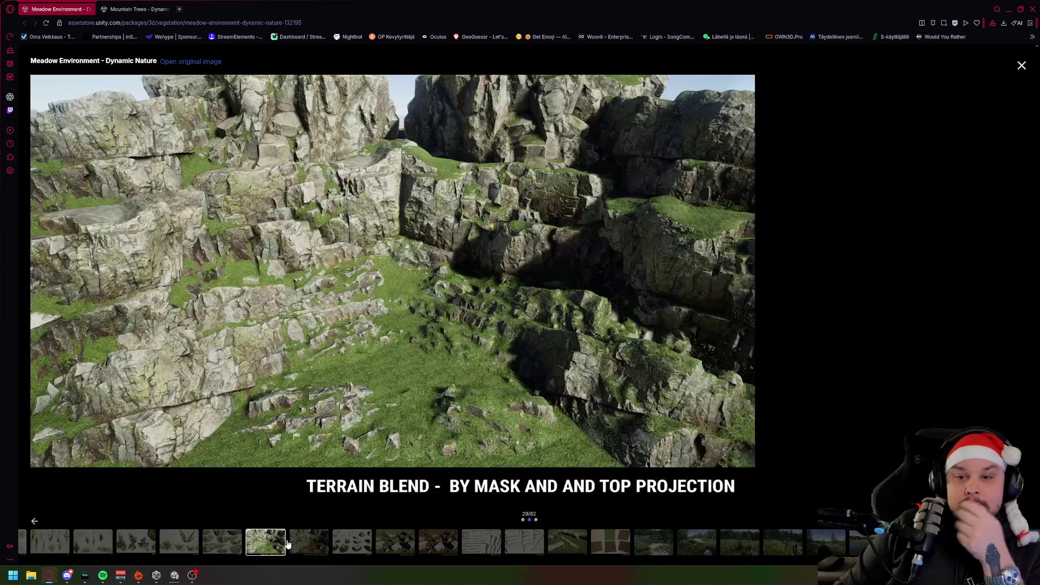
left_click(242, 547)
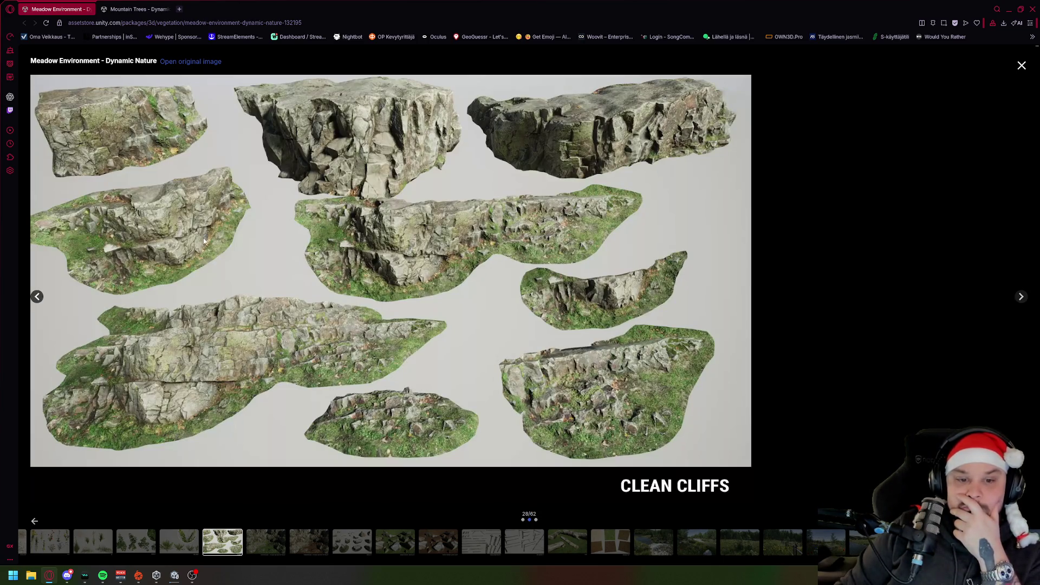
left_click(136, 9)
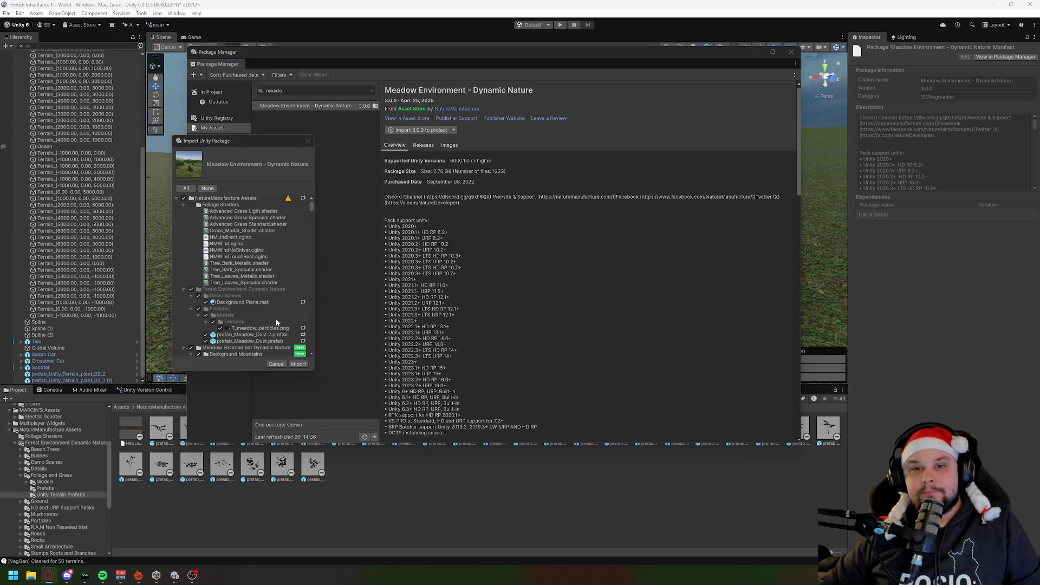
Import all checked Meadow Environment - Dynamic Nature files from the Import Unity Package dialog.
left_click(297, 364)
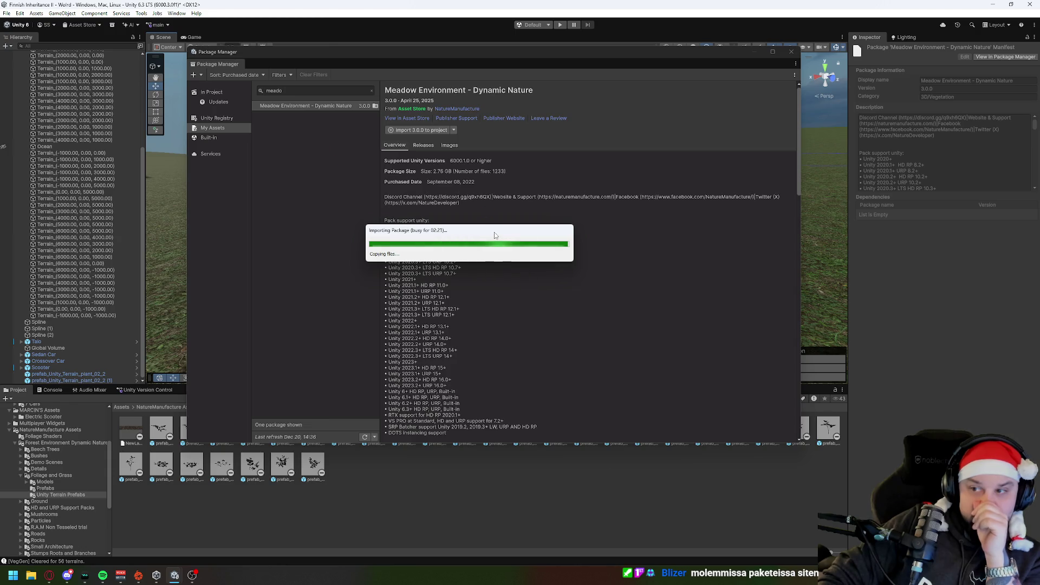
Move the Importing Package progress window aside while the package files copy.
mouse_move(494, 235)
left_mouse_down()
mouse_move(426, 146)
mouse_move(653, 261)
mouse_move(476, 172)
mouse_move(433, 196)
left_mouse_up()
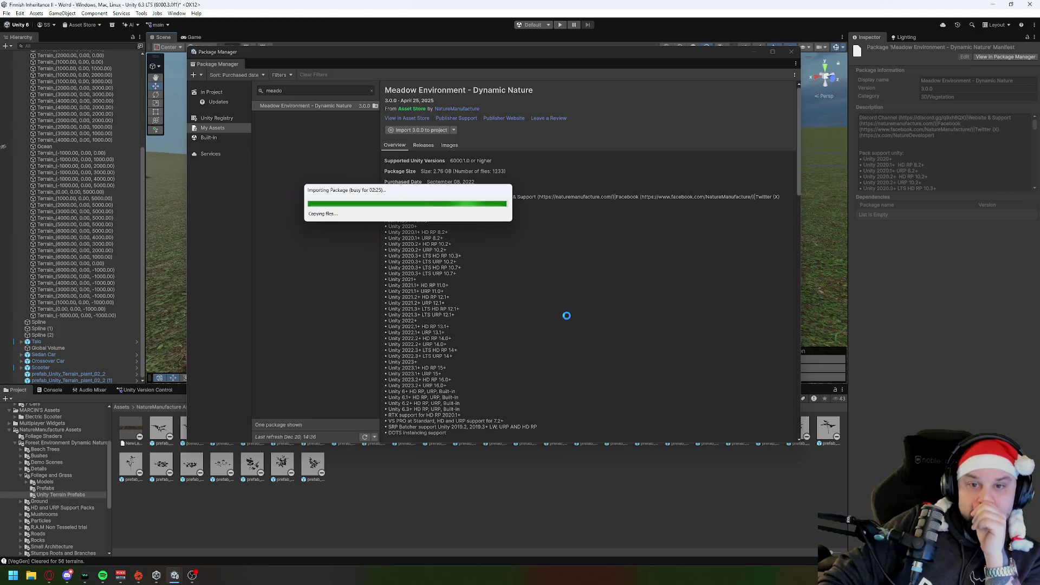
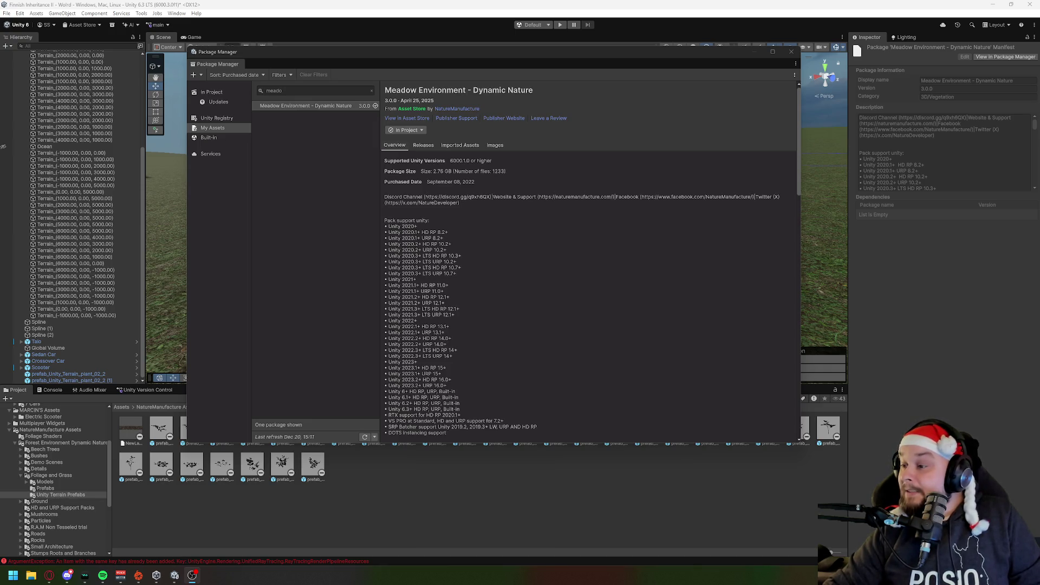
Close the Package Manager window showing Meadow Environment - Dynamic Nature to reveal the terrain scene.
left_click(794, 56)
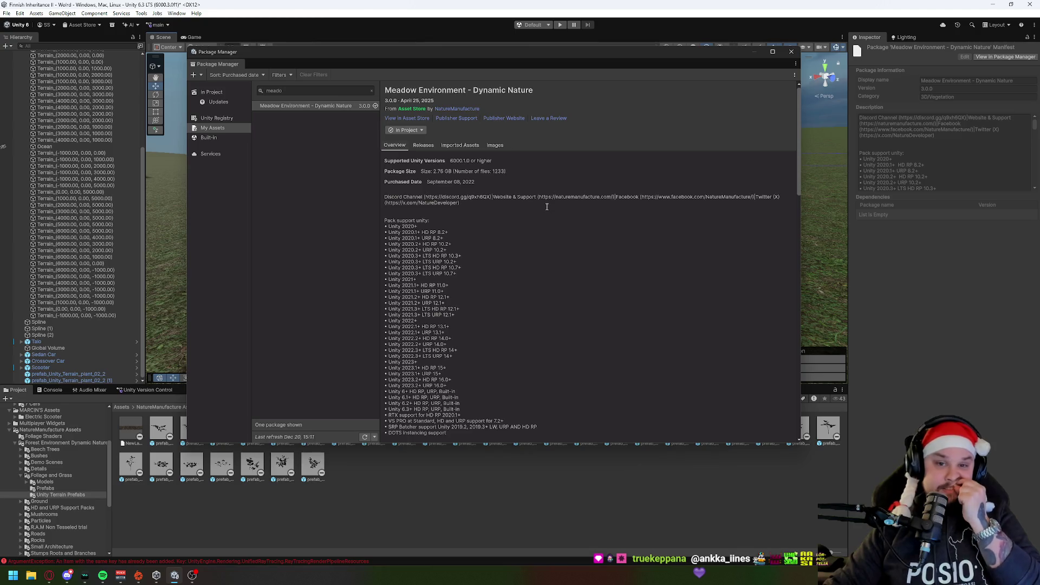
left_click(790, 51)
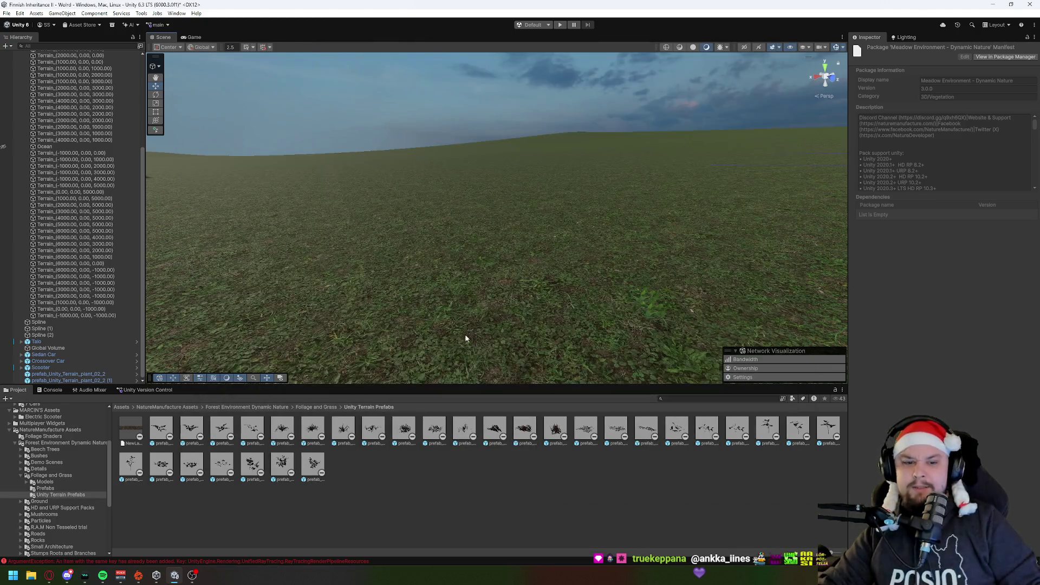
Look through the HD Settings, Meadow, Wind and Object Shaders folders in NatureManufacture Assets.
left_click(50, 430)
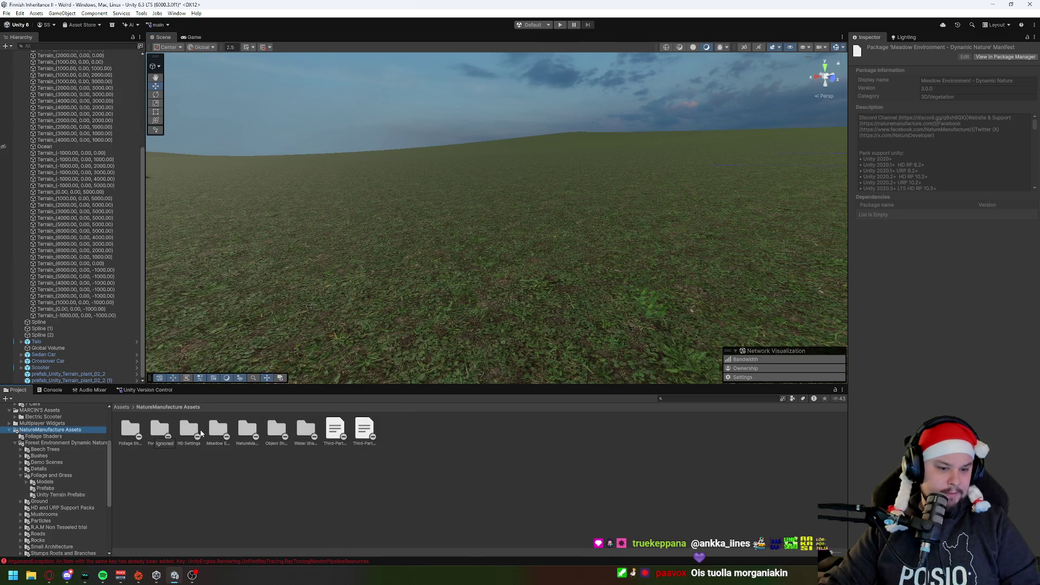
double_click(194, 435)
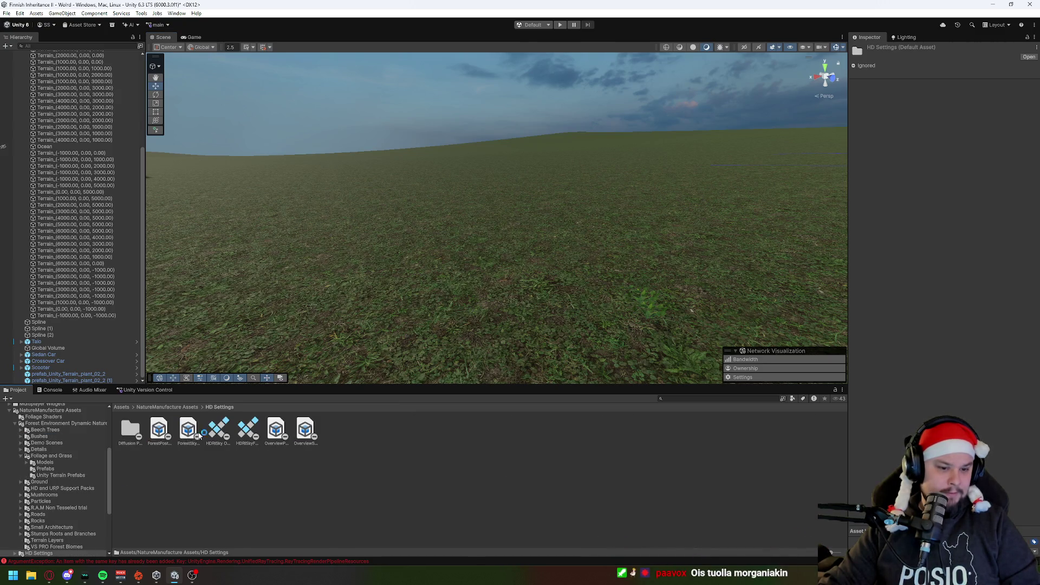
left_click(181, 410)
double_click(217, 431)
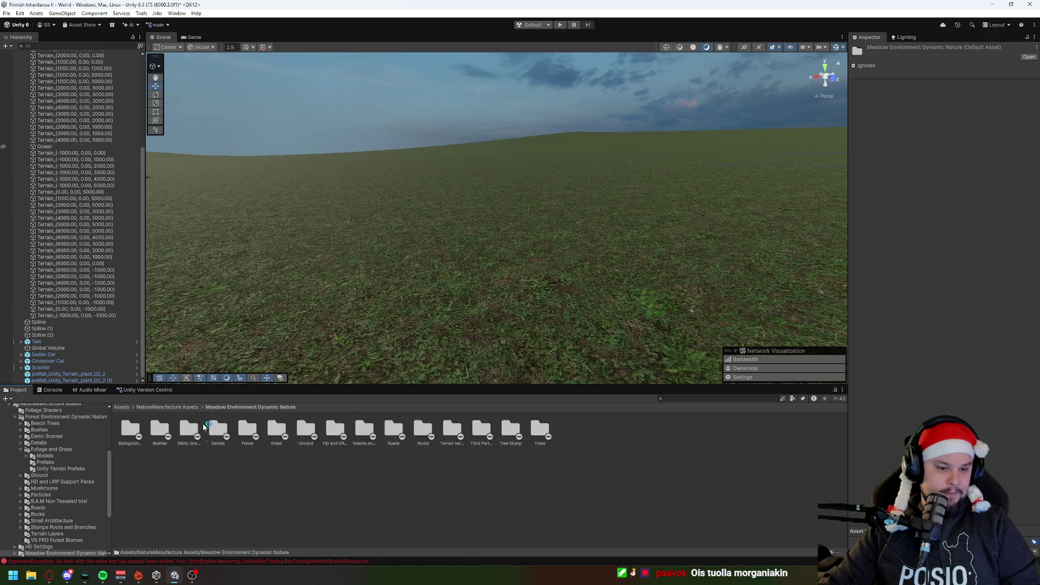
left_click(185, 409)
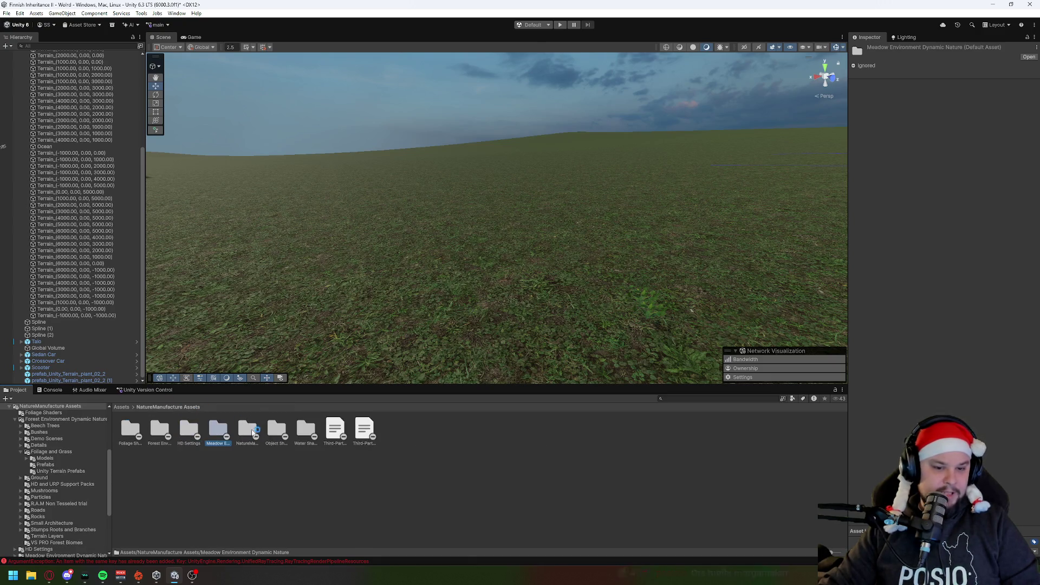
double_click(247, 430)
left_click(168, 408)
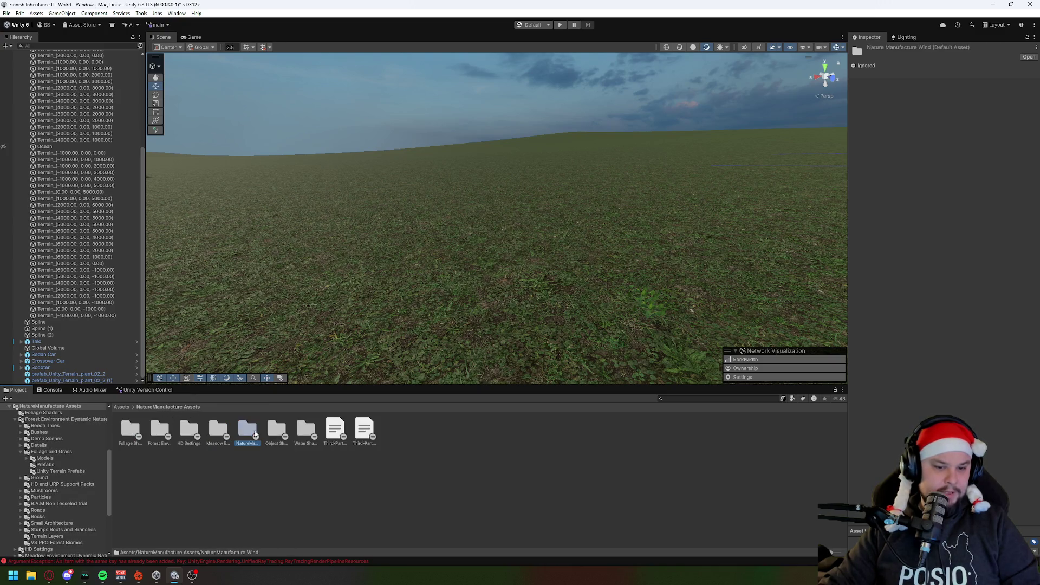
double_click(278, 432)
left_click(181, 408)
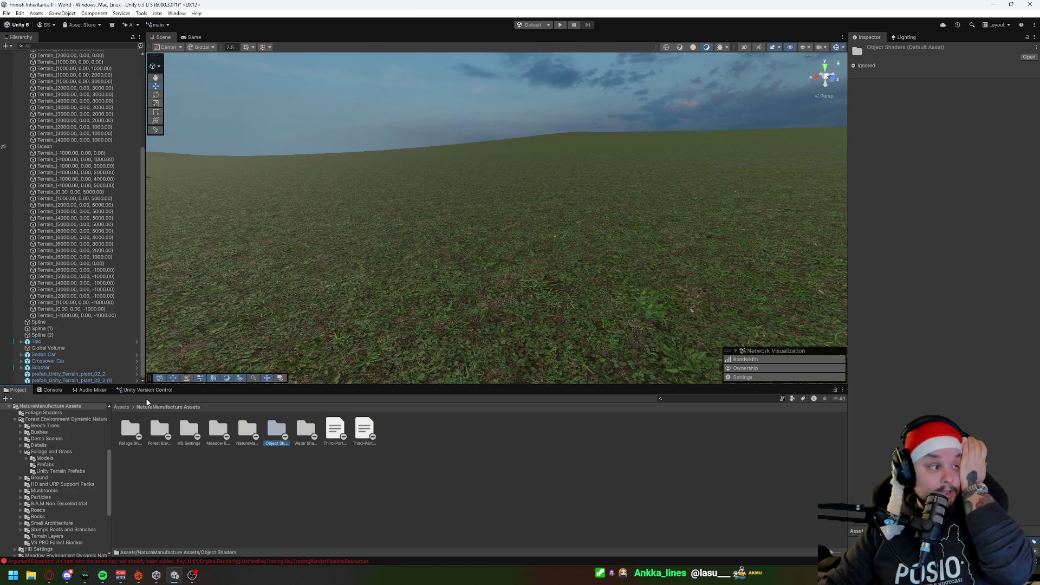
Open Meadow Environment Dynamic Nature > HD and URP Support Packs and select the HD RP 17.1 package.
key("alt+Tab")
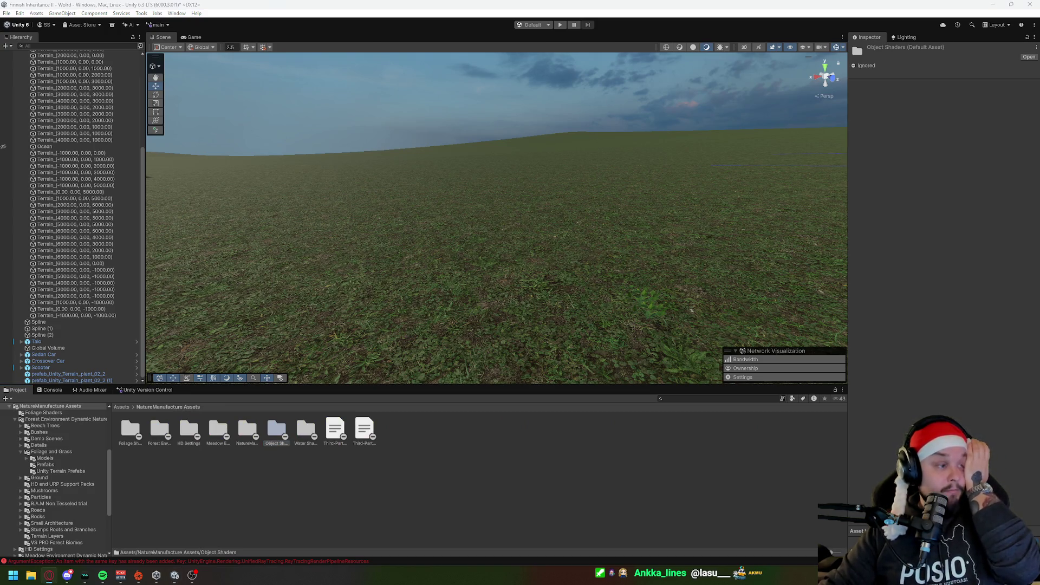
scroll(64, 472, "up", 5)
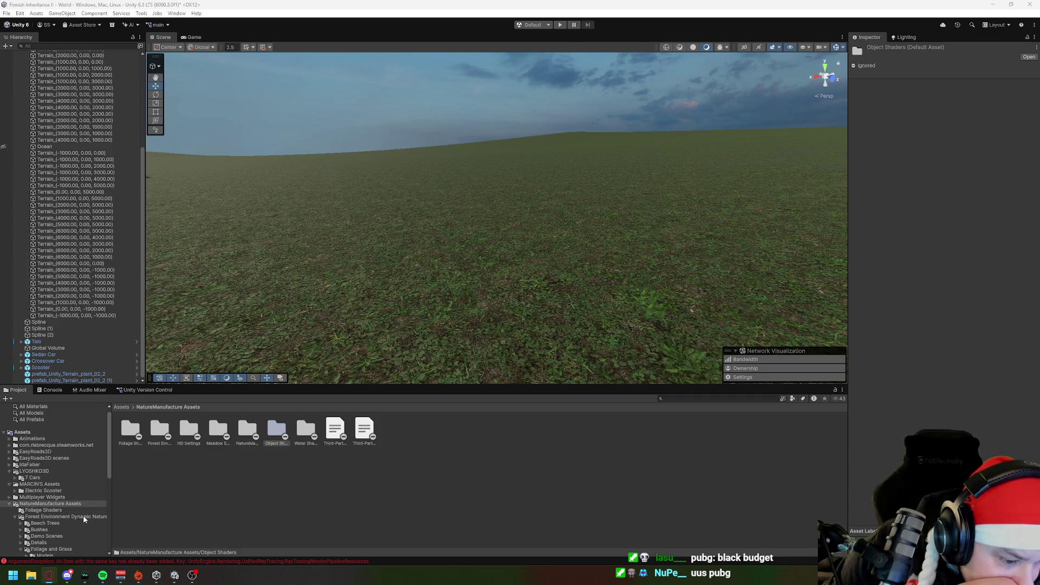
scroll(83, 515, "down", 5)
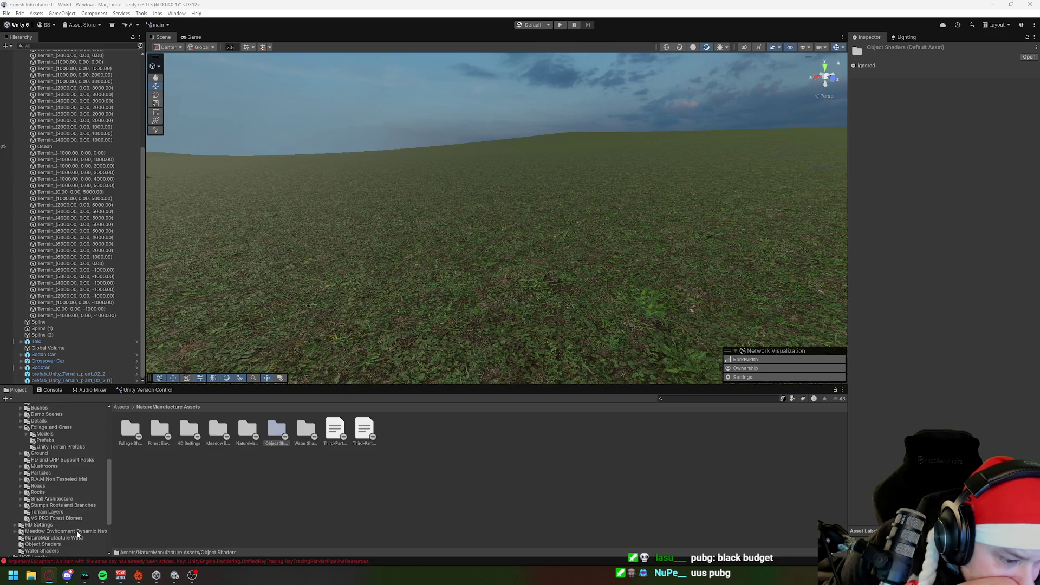
left_click(80, 532)
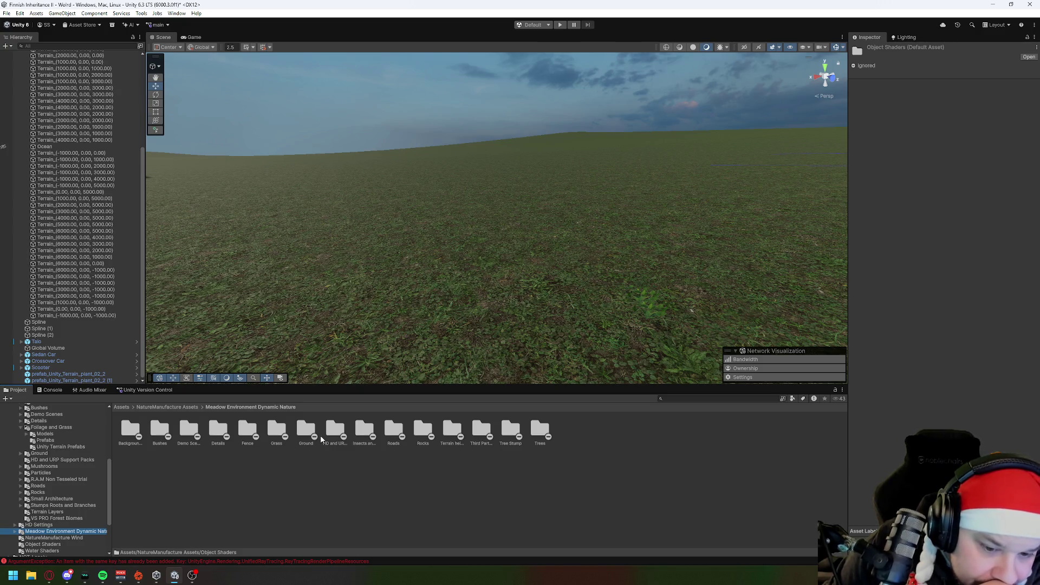
double_click(334, 433)
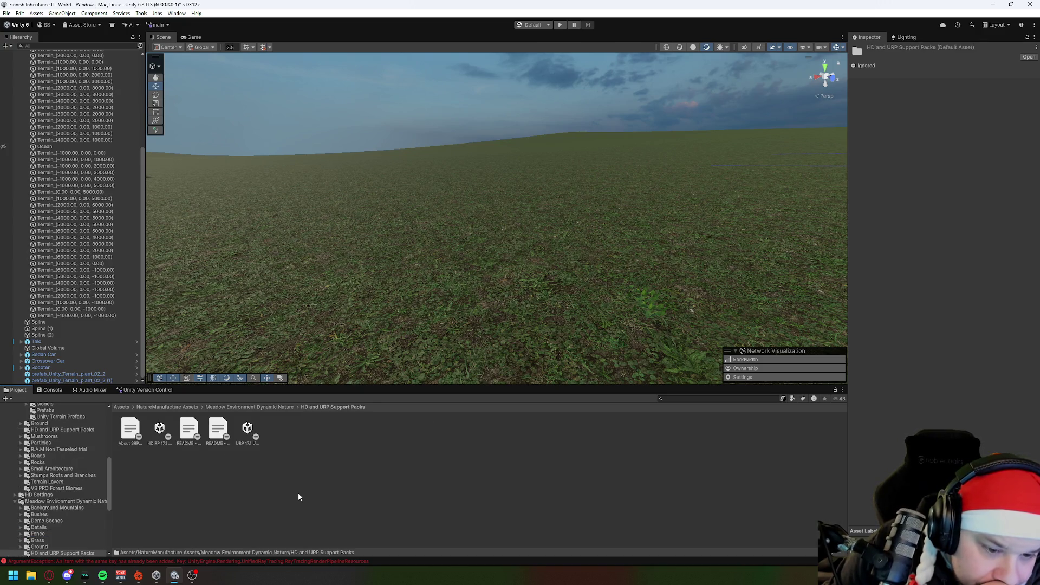
left_click(166, 428)
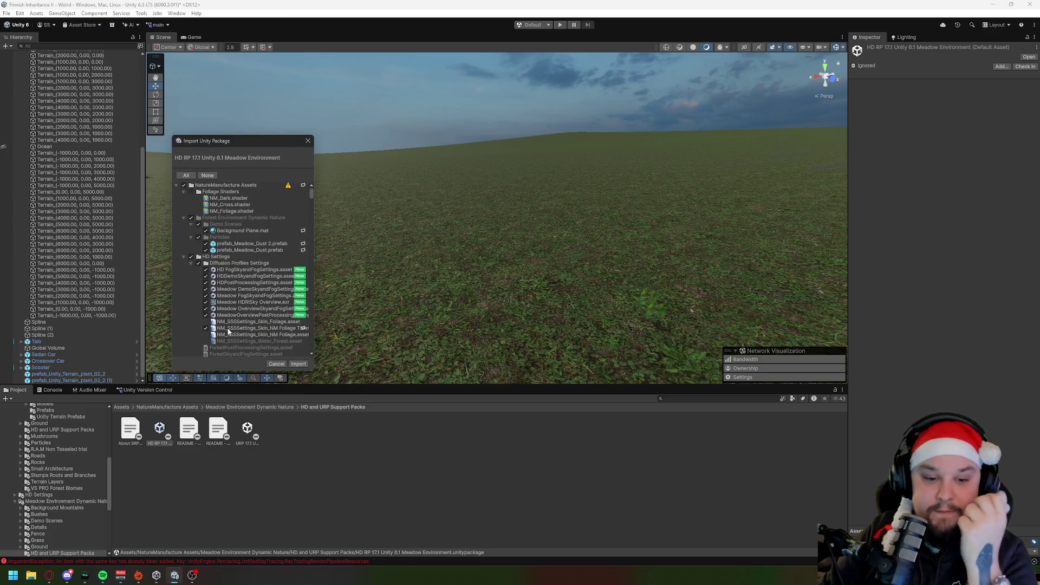
Import the HD RP 17.1 Unity 6.1 Meadow Environment package, then switch to the maximized browser.
left_click(297, 364)
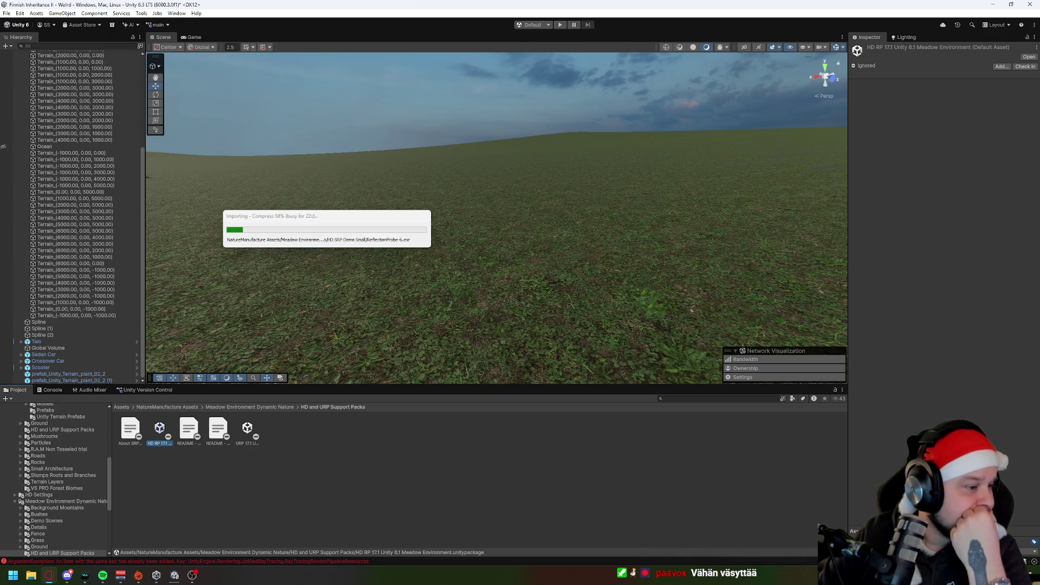
key("alt+Tab")
double_click(451, 145)
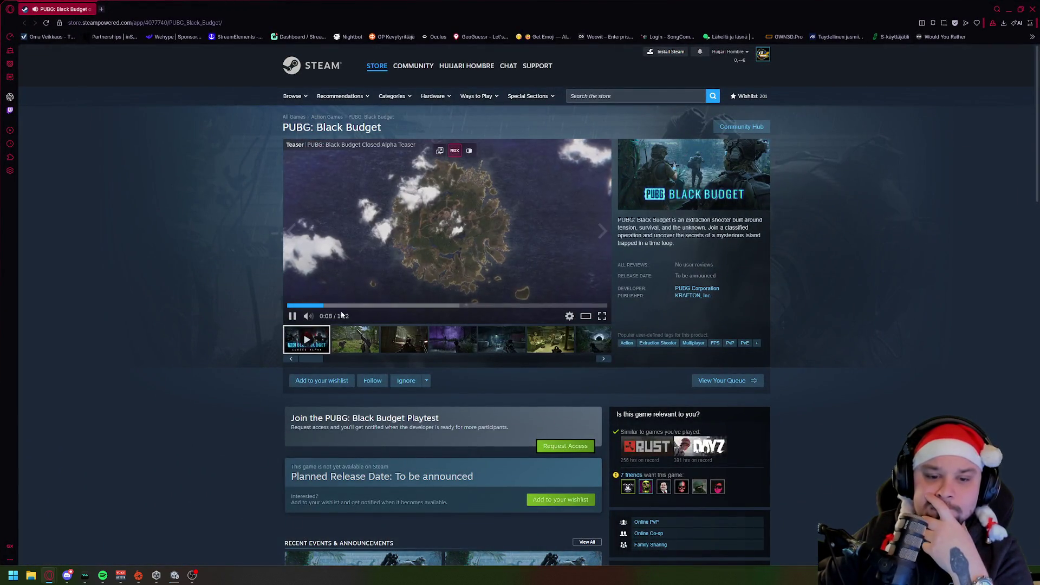
Browse the second through sixth PUBG: Black Budget screenshots on the Steam store page.
left_click(356, 340)
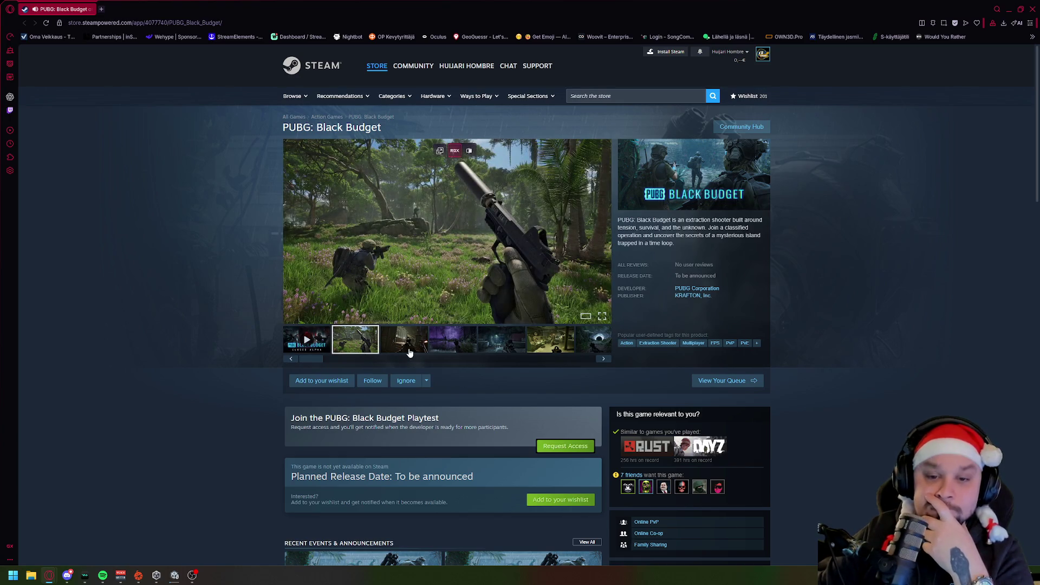
double_click(662, 220)
left_click(753, 218)
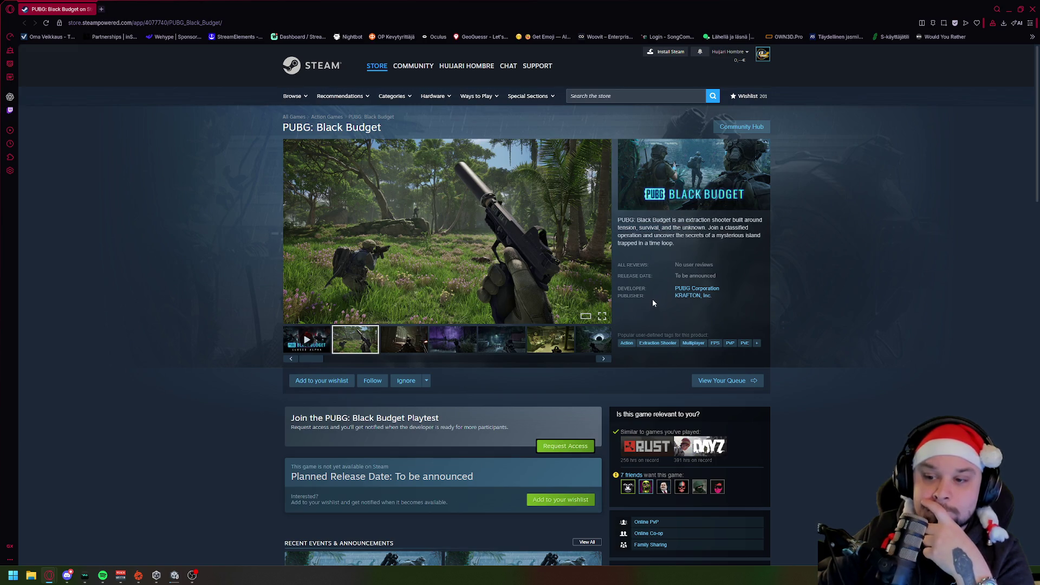
left_click(396, 347)
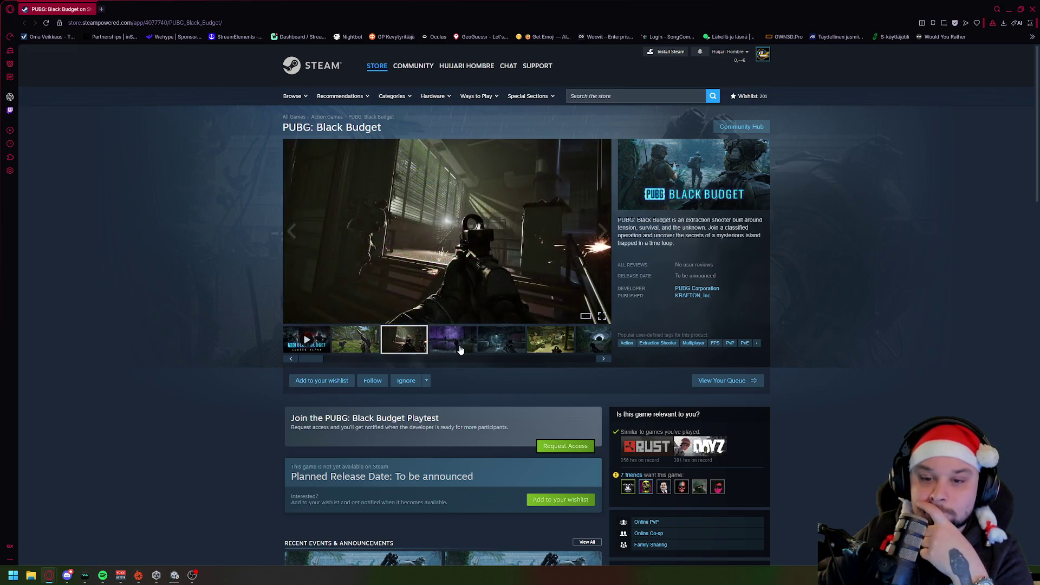
left_click(453, 347)
left_click(507, 340)
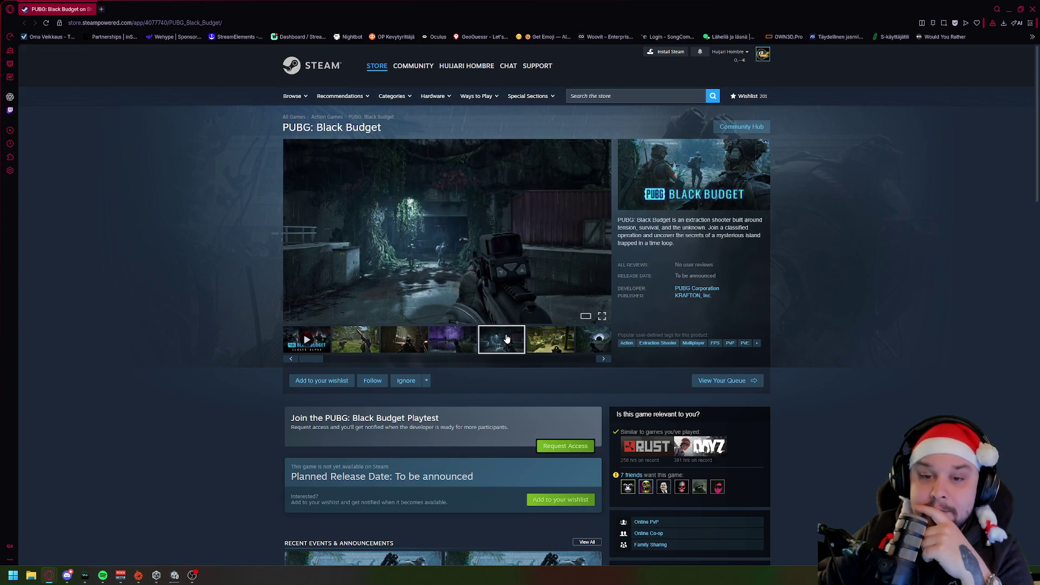
left_click(552, 333)
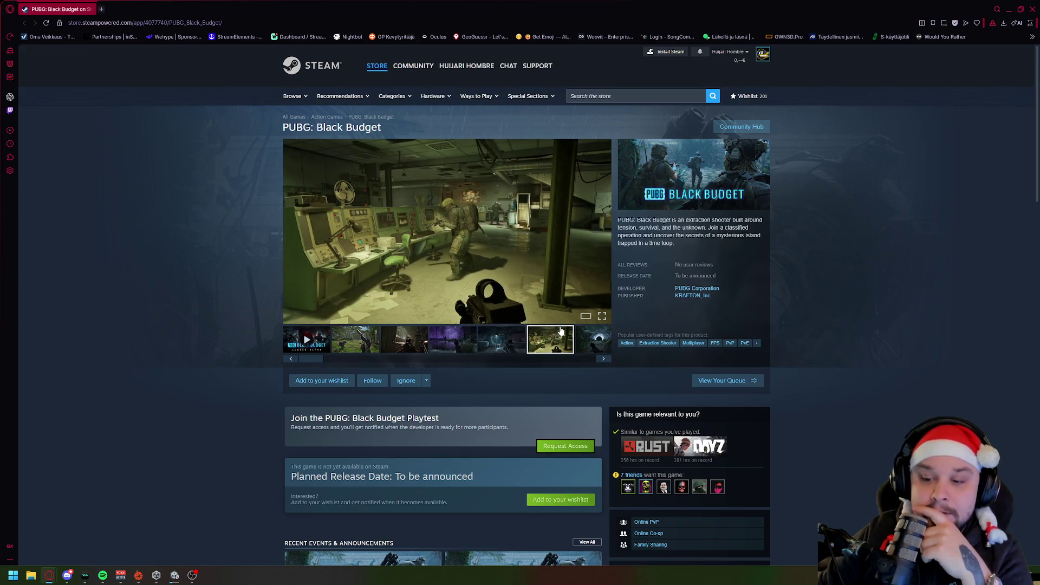
Scroll through the PUBG: Black Budget store page, then close the browser to return to Unity.
scroll(561, 331, "down", 5)
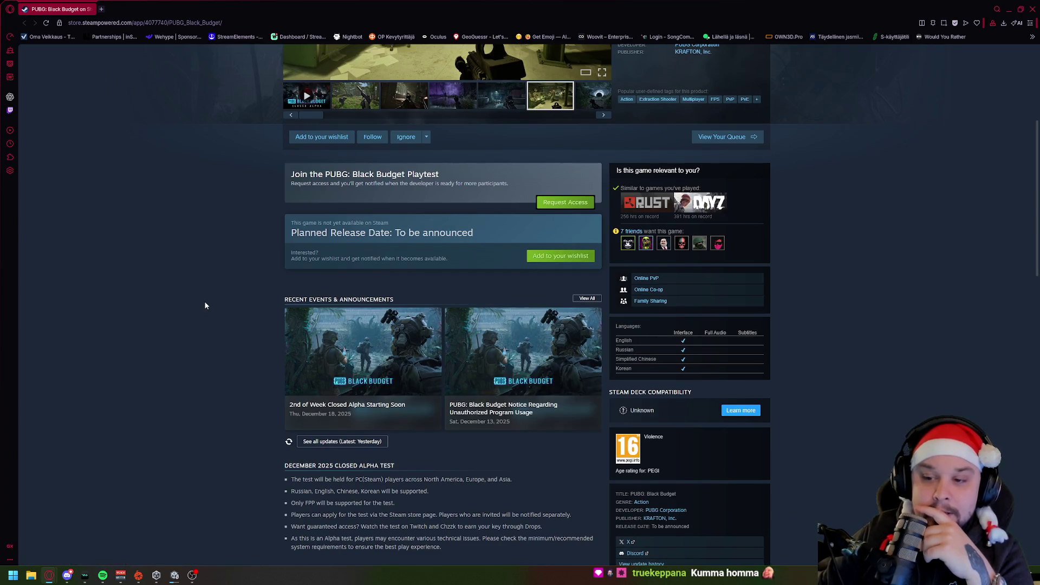
scroll(205, 306, "down", 4)
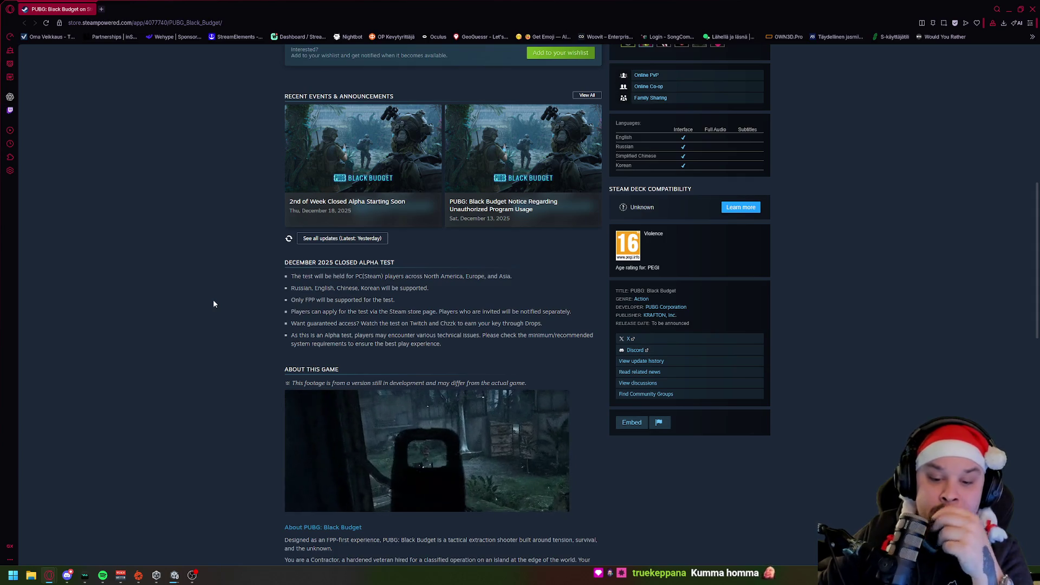
scroll(213, 304, "down", 3)
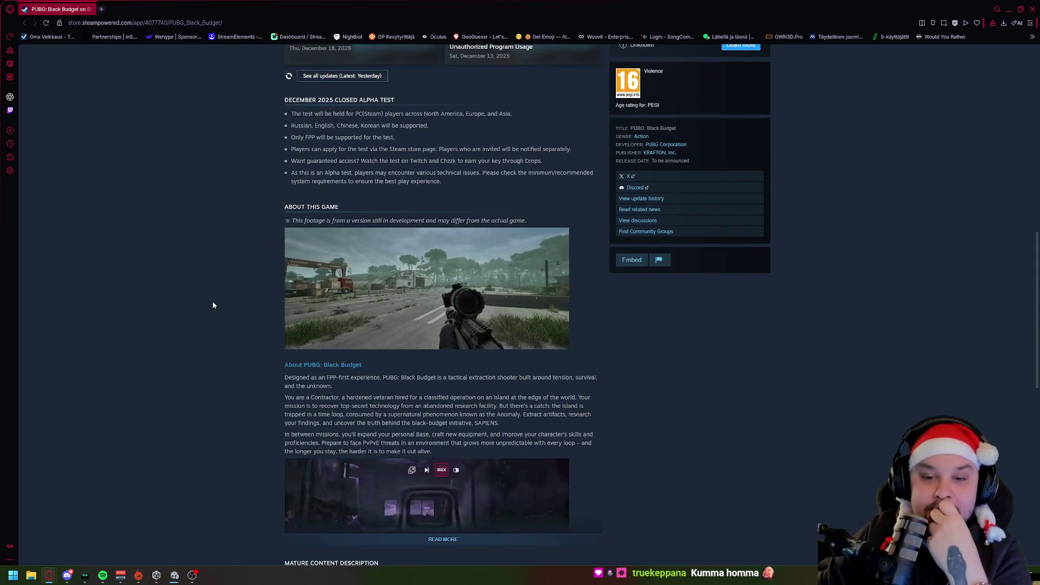
scroll(213, 305, "down", 2)
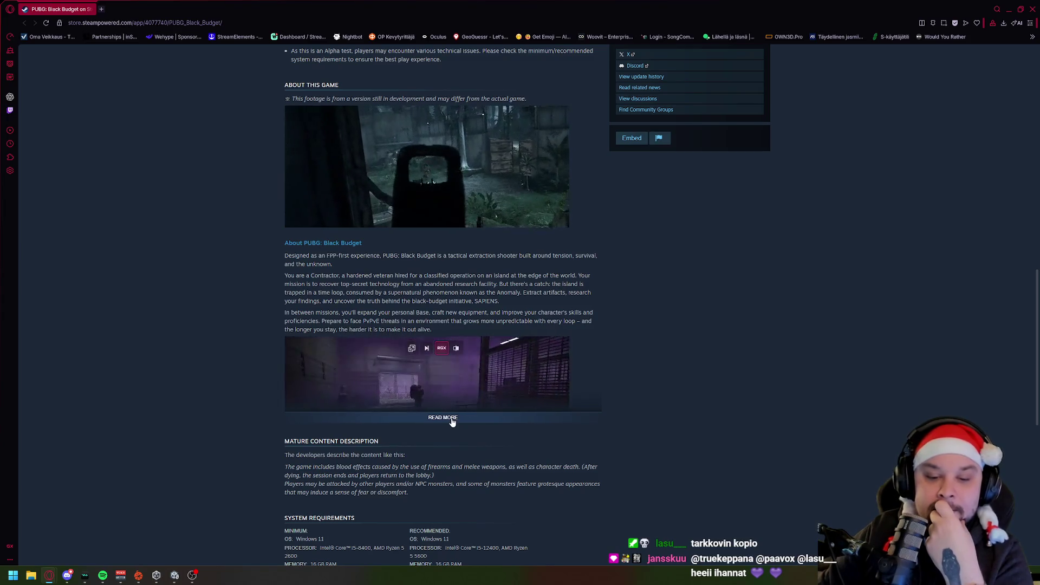
scroll(215, 382, "up", 12)
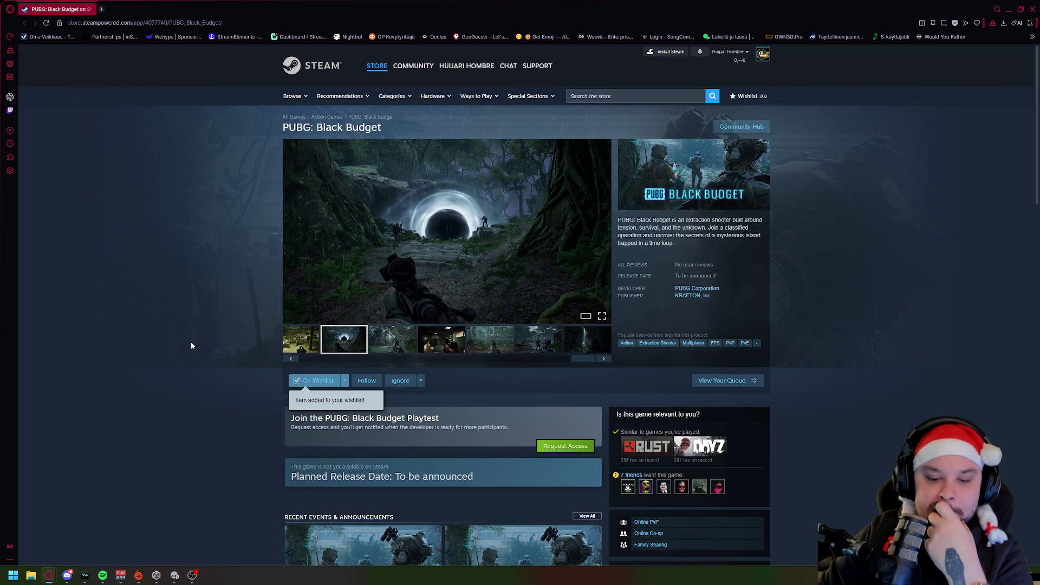
left_click(1025, 9)
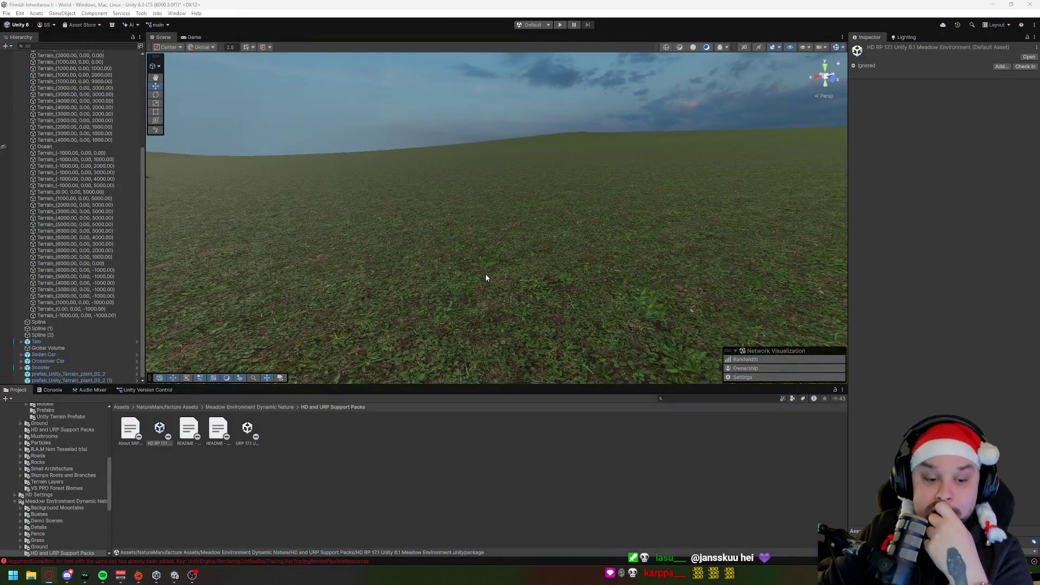
Peek into the Meadow Trees and Foliage Shaders folders under NatureManufacture Assets.
left_click(283, 407)
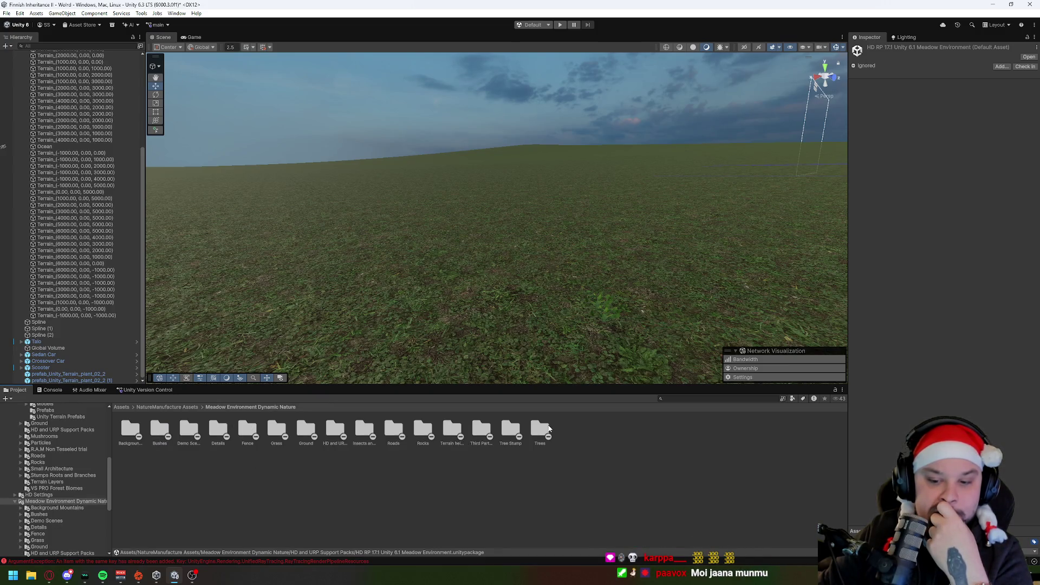
double_click(541, 429)
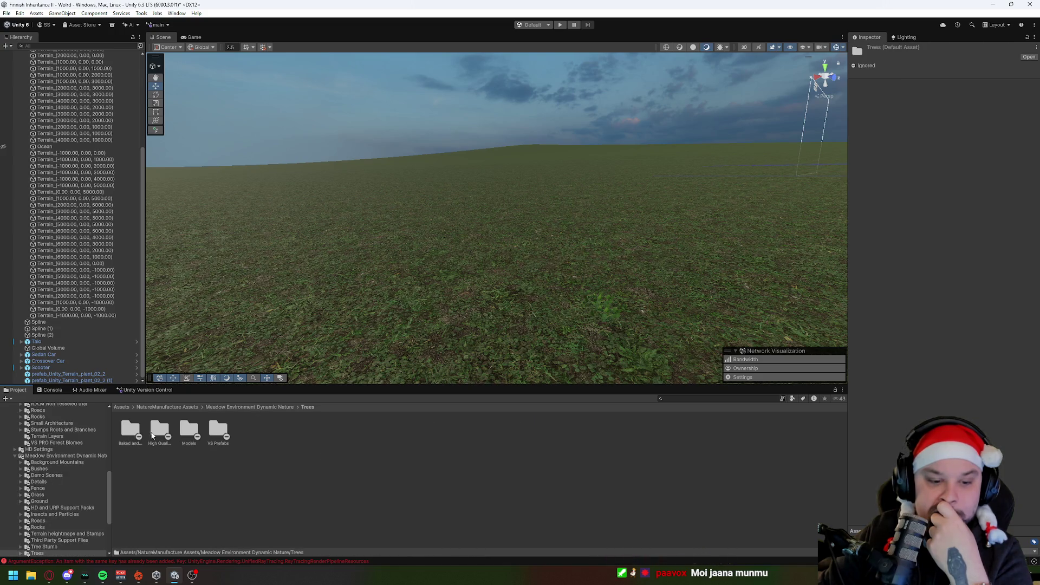
left_click(166, 408)
double_click(134, 433)
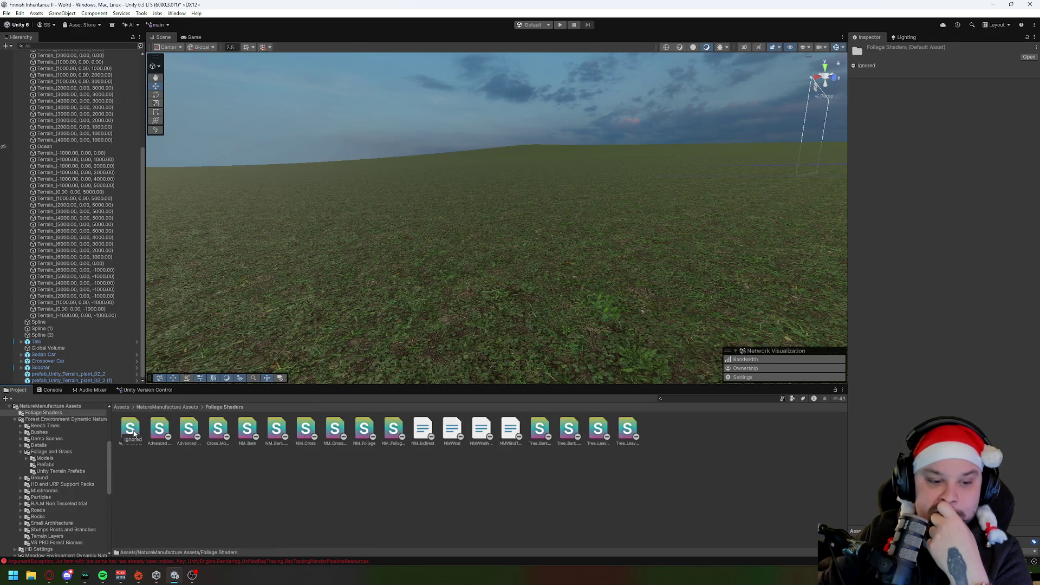
left_click(174, 407)
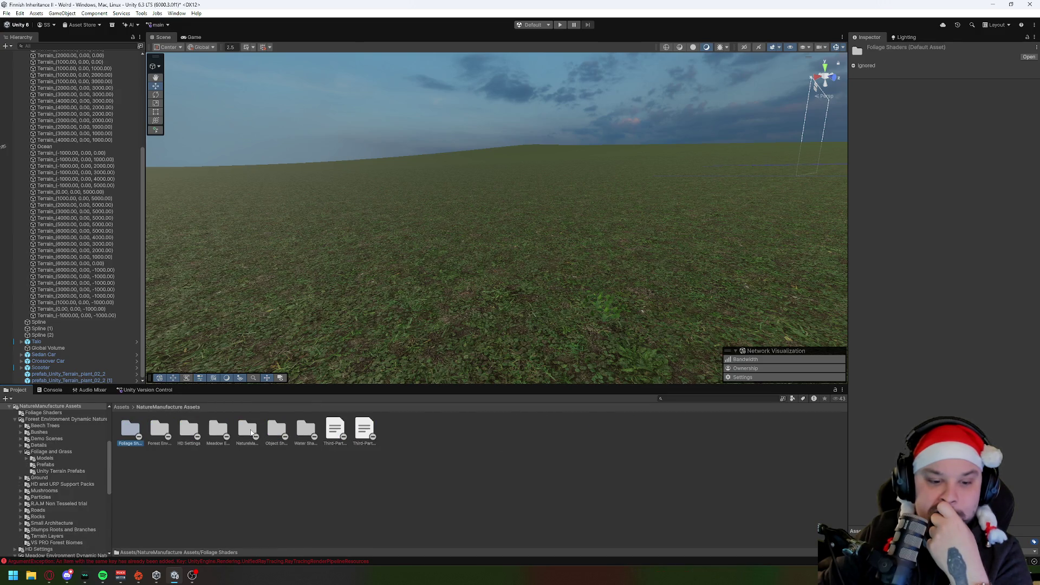
Open Meadow Environment > Trees > High Quality Poplar Prefabs and place prefab_00_Poplar_plant_B on the terrain.
double_click(217, 430)
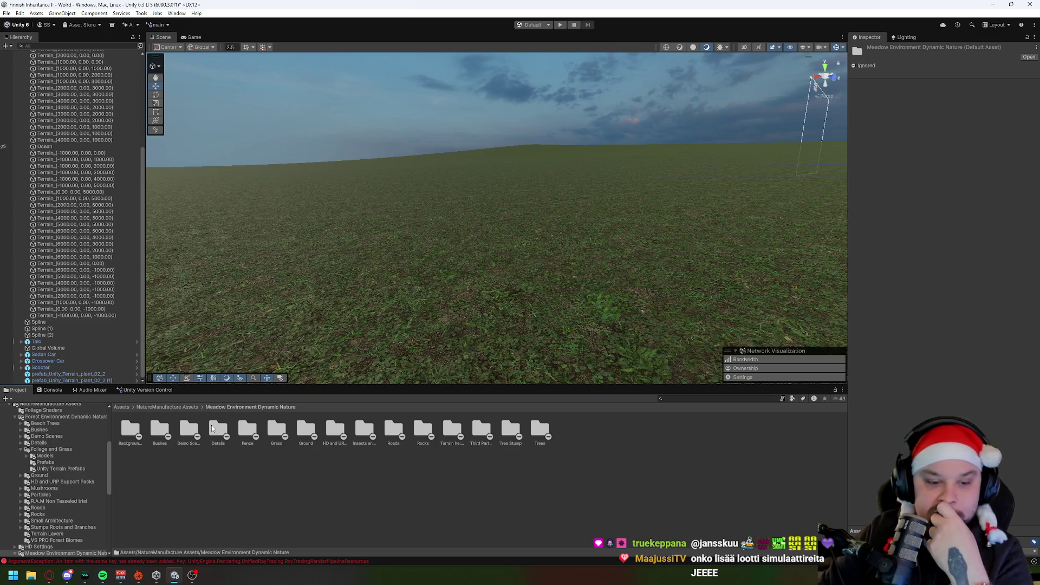
double_click(539, 431)
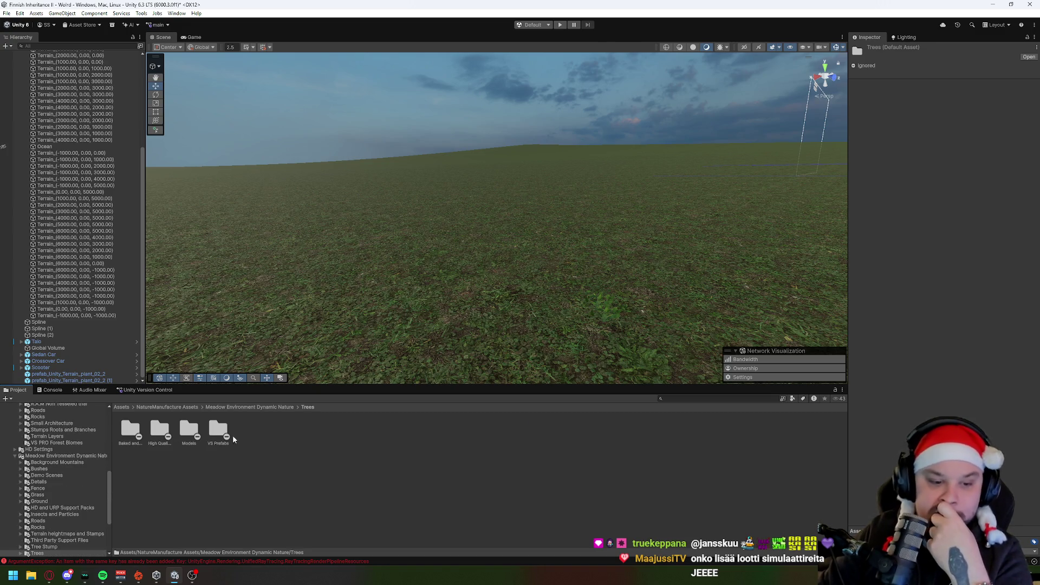
double_click(161, 430)
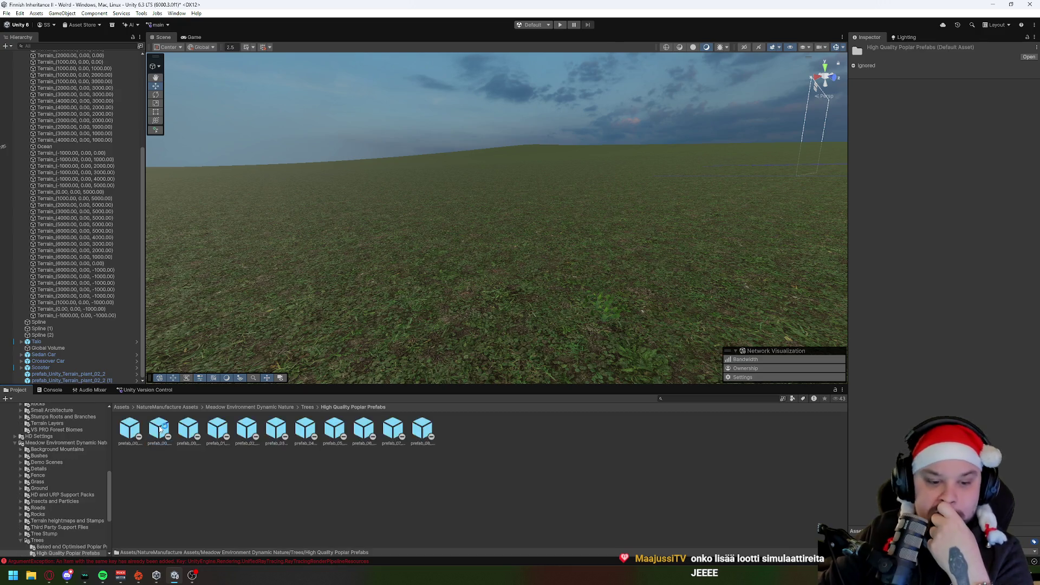
mouse_move(175, 430)
left_mouse_down()
mouse_move(395, 309)
mouse_move(391, 298)
left_mouse_up()
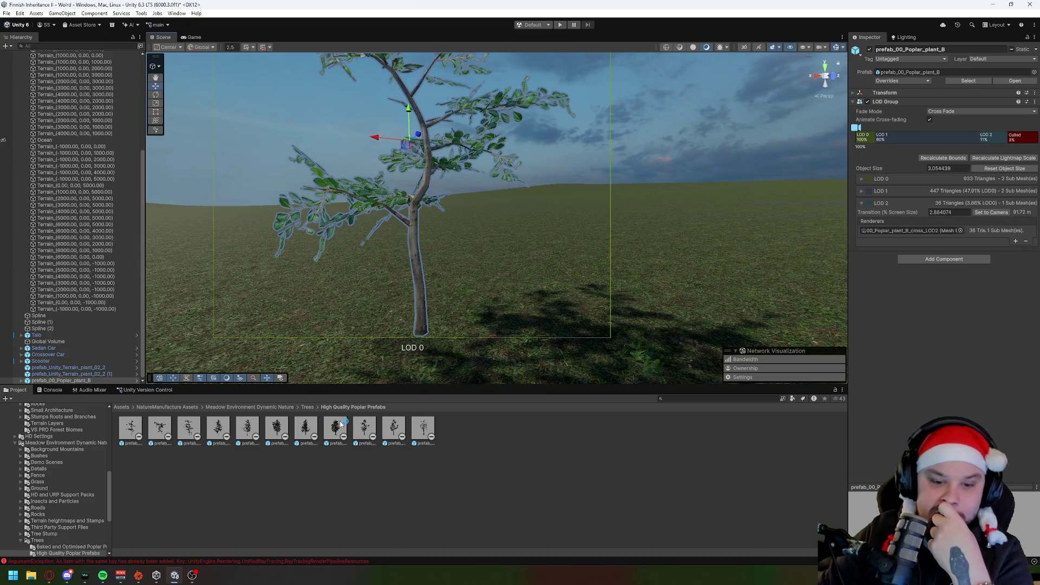
Try several High Quality Poplar prefabs, including prefab_03_Poplar_skan, on the terrain and undo each.
mouse_move(308, 430)
left_mouse_down()
mouse_move(569, 329)
mouse_move(434, 359)
left_mouse_up()
mouse_move(571, 347)
left_mouse_down()
mouse_move(655, 342)
mouse_move(612, 302)
mouse_move(589, 333)
left_mouse_up()
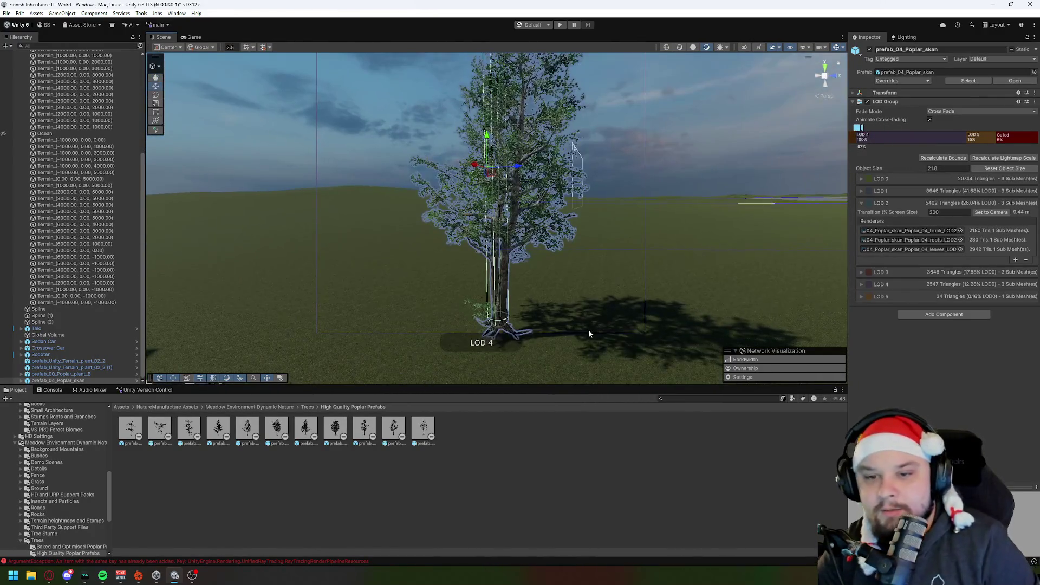
key("ctrl+z")
key("ctrl+z")
key("ctrl+z")
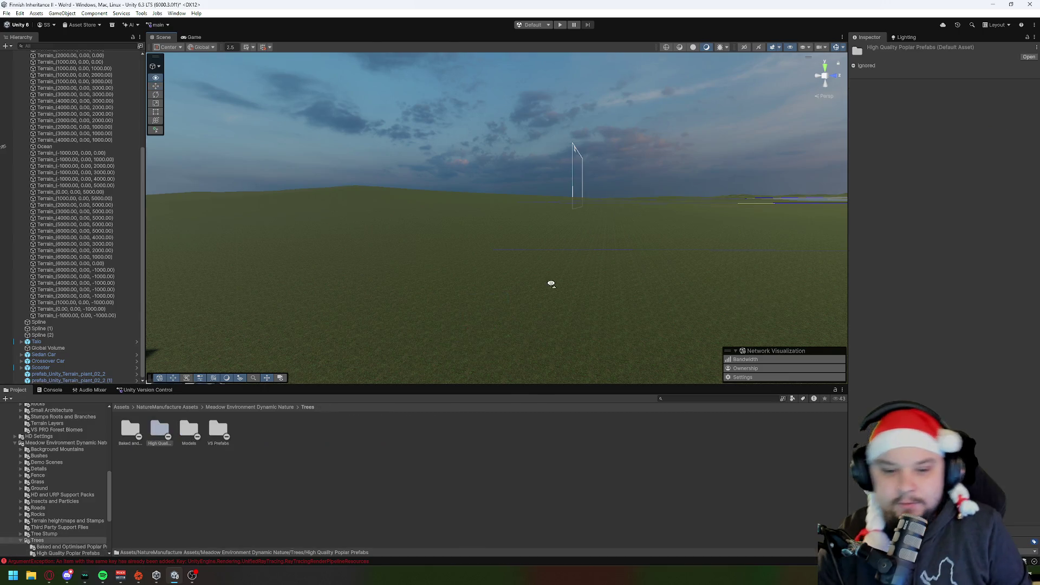
double_click(160, 430)
left_click_drag(366, 431, 441, 302)
key("ctrl+z")
double_click(168, 432)
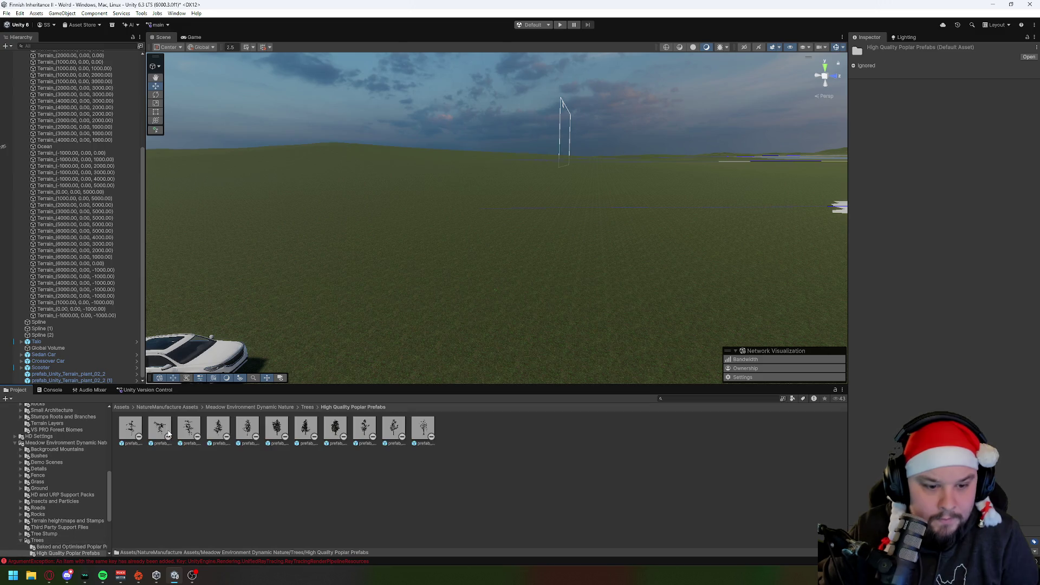
left_click_drag(284, 436, 418, 321)
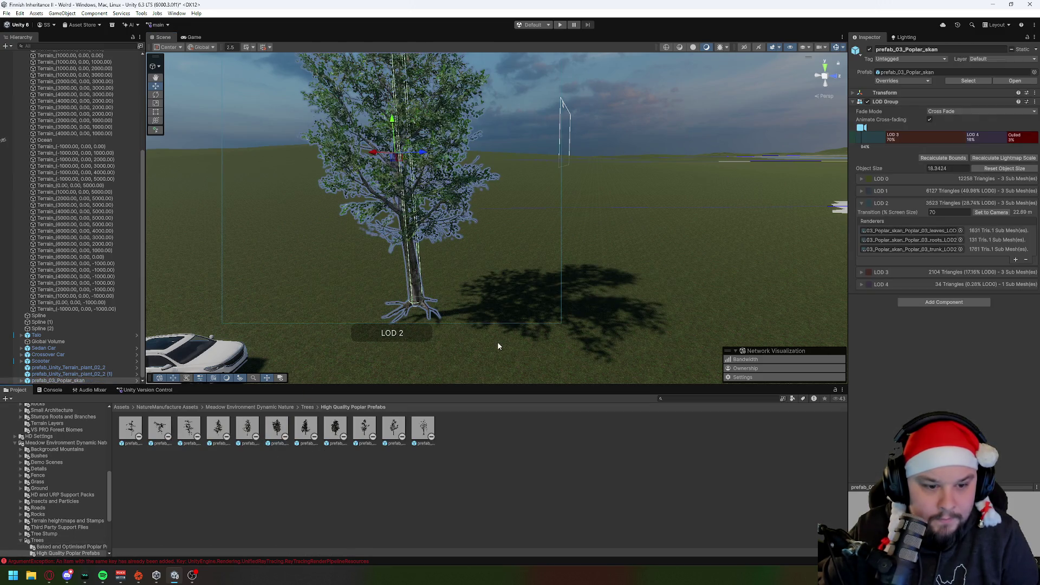
key("ctrl+z")
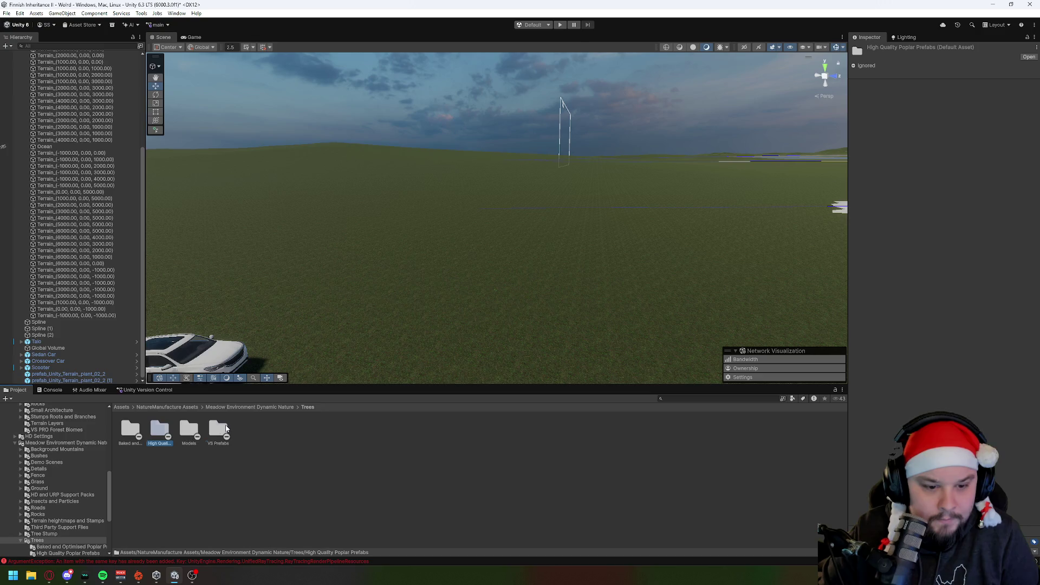
Try VS_prefab_04_Poplar and VS_prefab_06_Poplar from VS Prefabs, undo them, and open Bushes.
double_click(226, 429)
mouse_move(312, 423)
left_mouse_down()
mouse_move(385, 325)
mouse_move(369, 345)
left_mouse_up()
scroll(572, 315, "down", 3)
left_click_drag(364, 427, 533, 350)
key("ctrl+z")
key("ctrl+z")
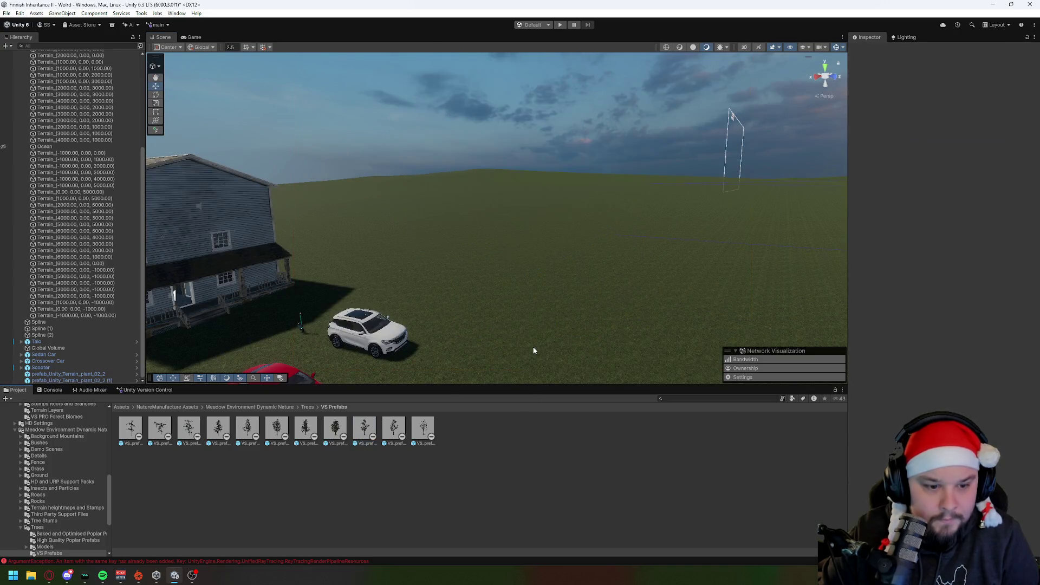
left_click(240, 407)
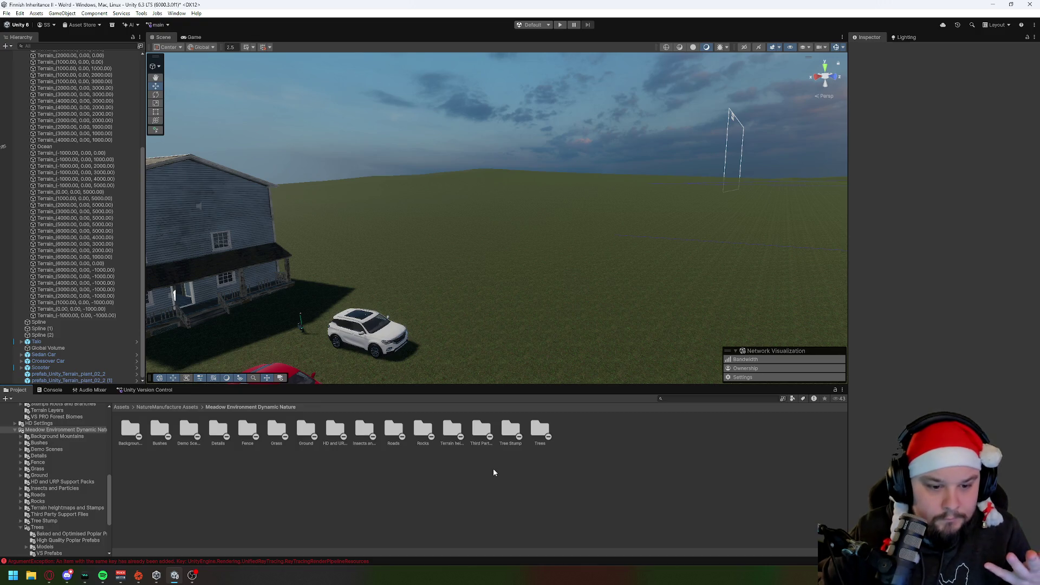
double_click(158, 429)
Preview maple bush prefabs, including prefab_maple_bush_03 and prefab_maple_bush_04, on the terrain, then undo them.
double_click(157, 427)
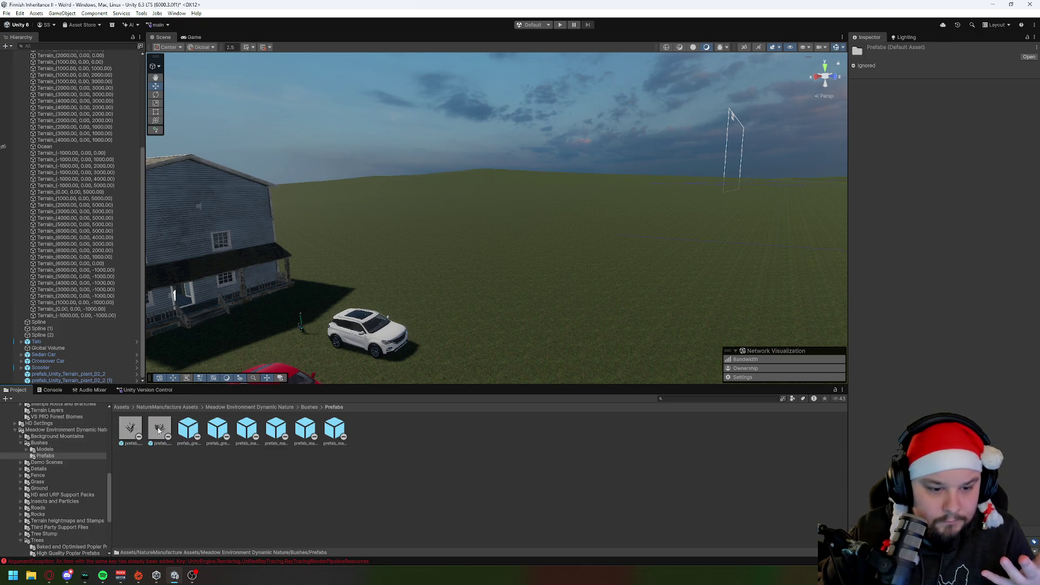
left_click_drag(250, 431, 515, 331)
key("f")
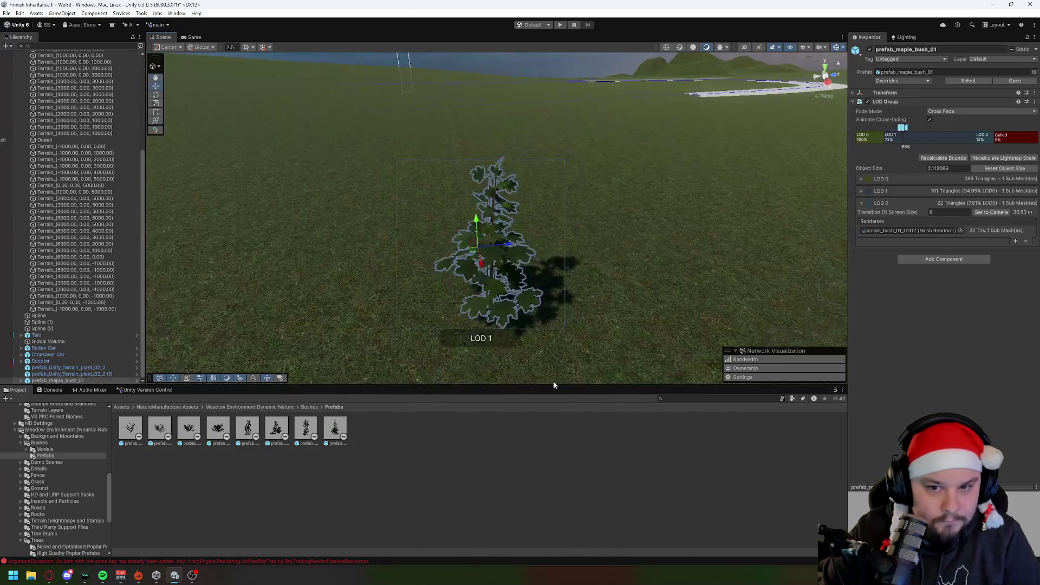
key("ctrl+z")
double_click(159, 431)
mouse_move(306, 428)
left_mouse_down()
mouse_move(311, 367)
mouse_move(415, 329)
left_mouse_up()
left_click_drag(335, 428, 529, 278)
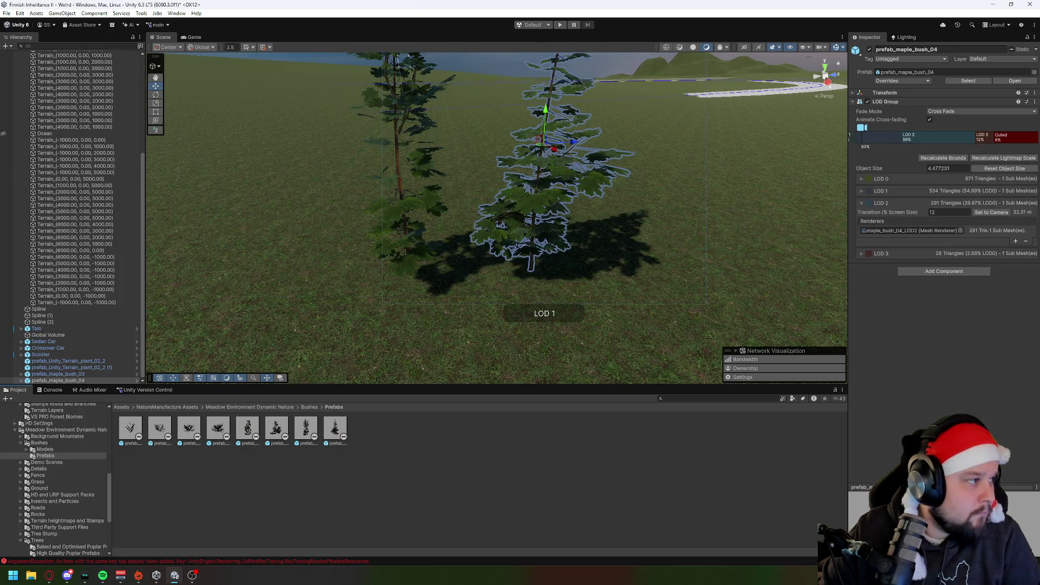
key("alt+Tab")
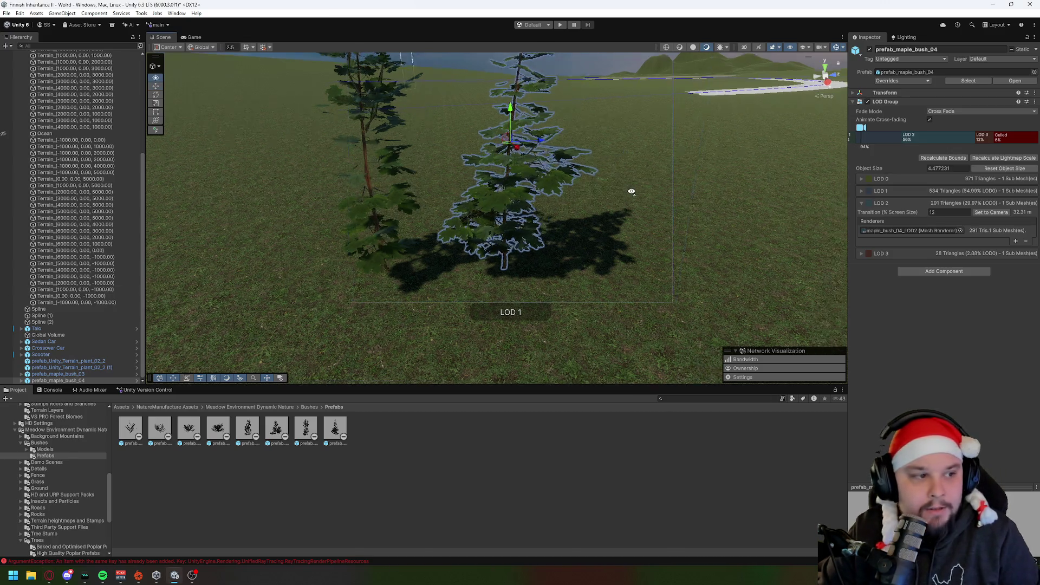
key("ctrl+z")
key("ctrl+z")
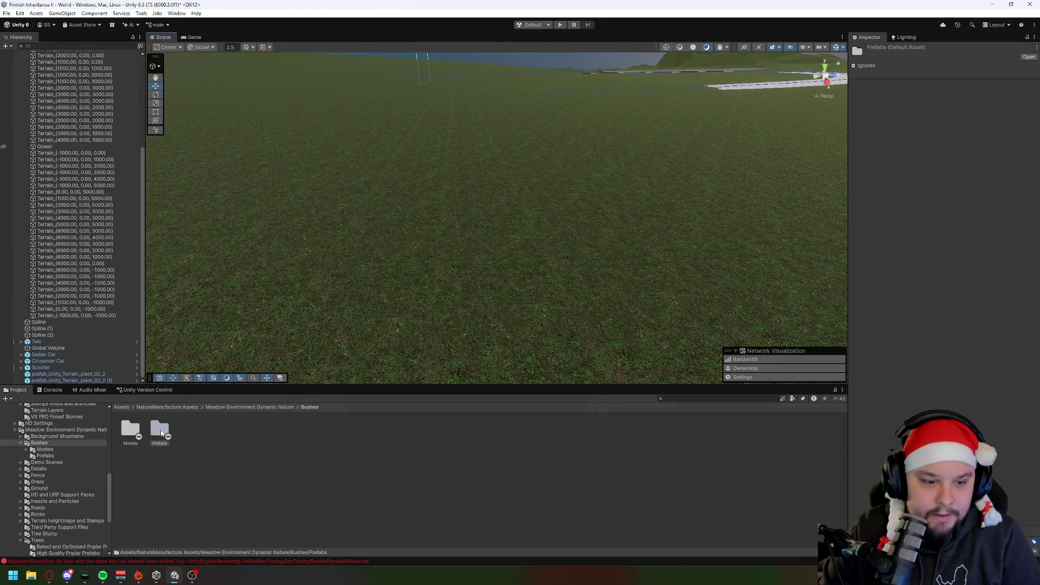
Place a flower prefab from Grass > Prefabs Flowers, frame and orbit it, then undo it.
left_click(249, 408)
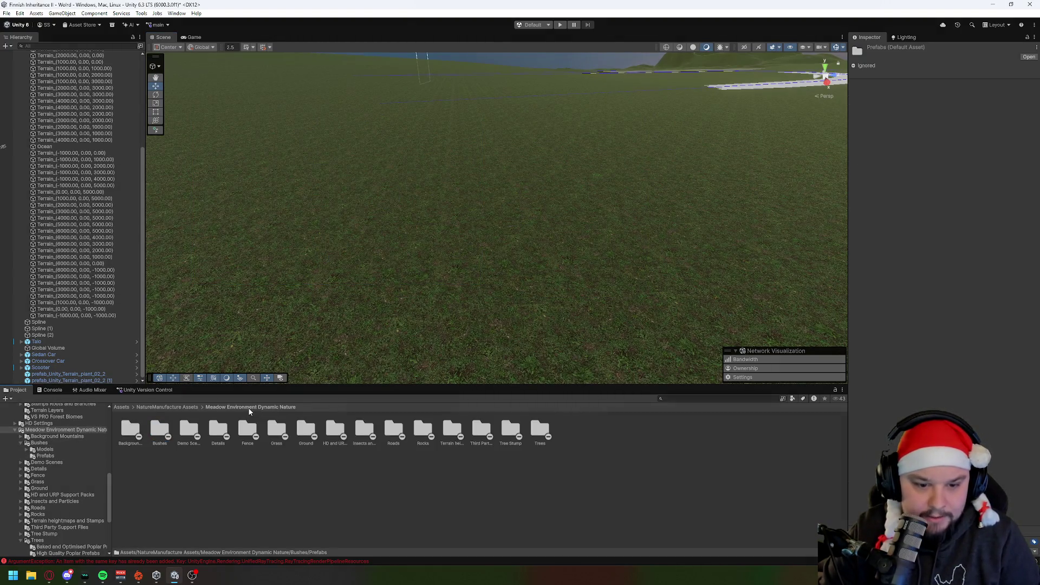
double_click(267, 436)
left_click(157, 431)
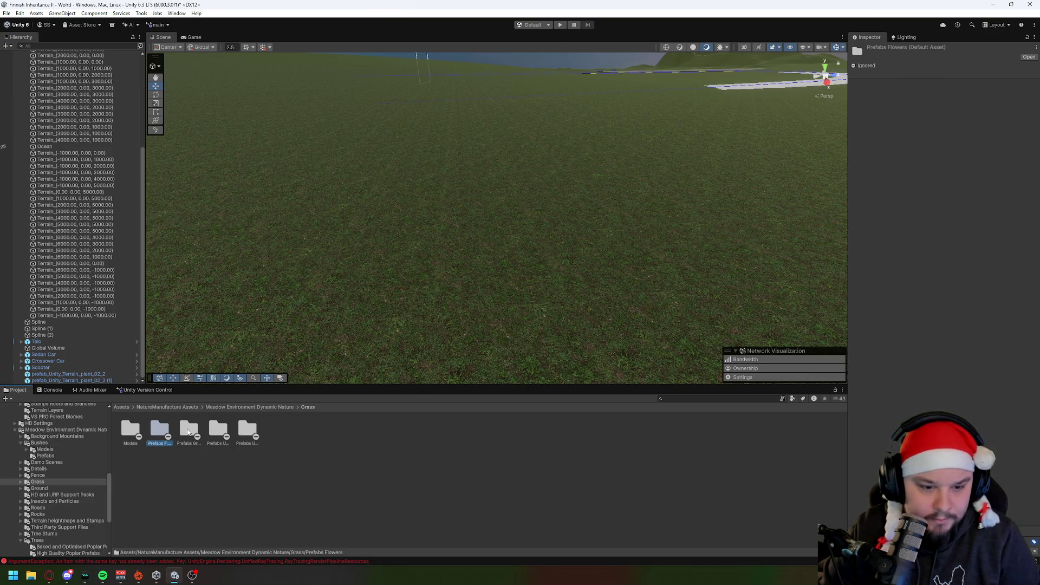
double_click(155, 431)
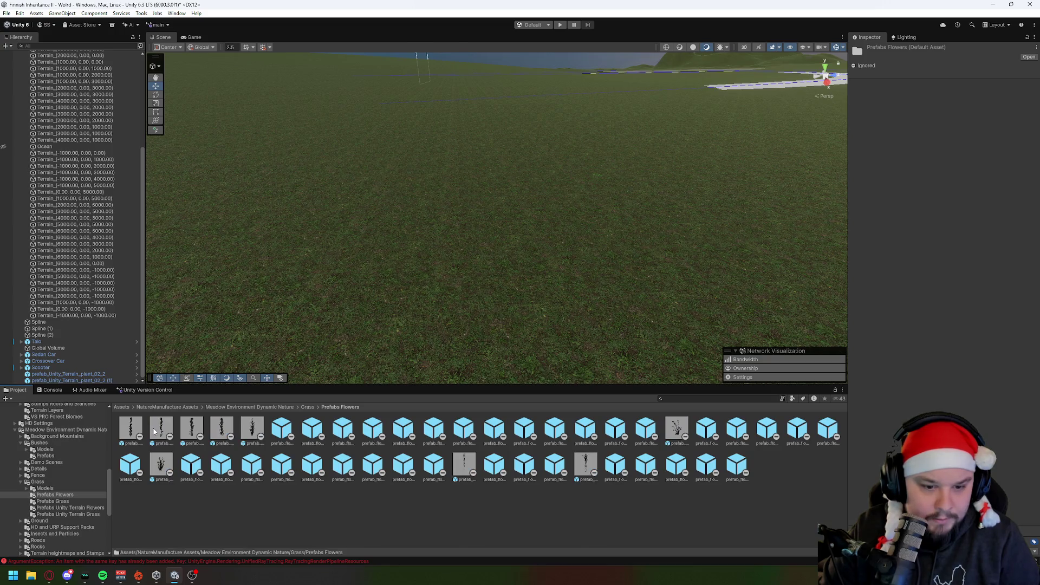
left_click_drag(131, 428, 417, 269)
key("f")
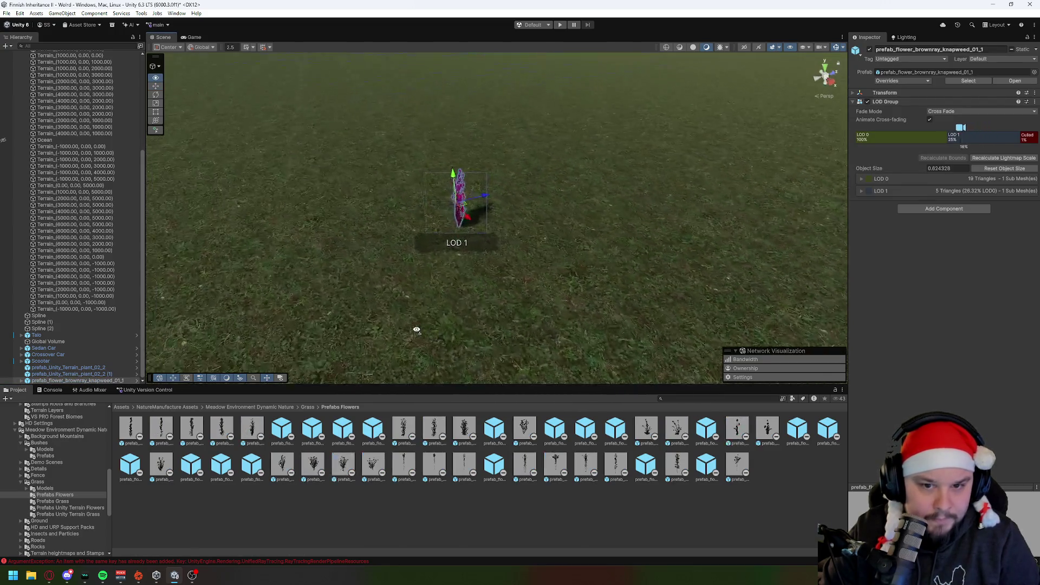
left_click_drag(461, 328, 274, 324)
scroll(274, 324, "up", 2)
key("ctrl+z")
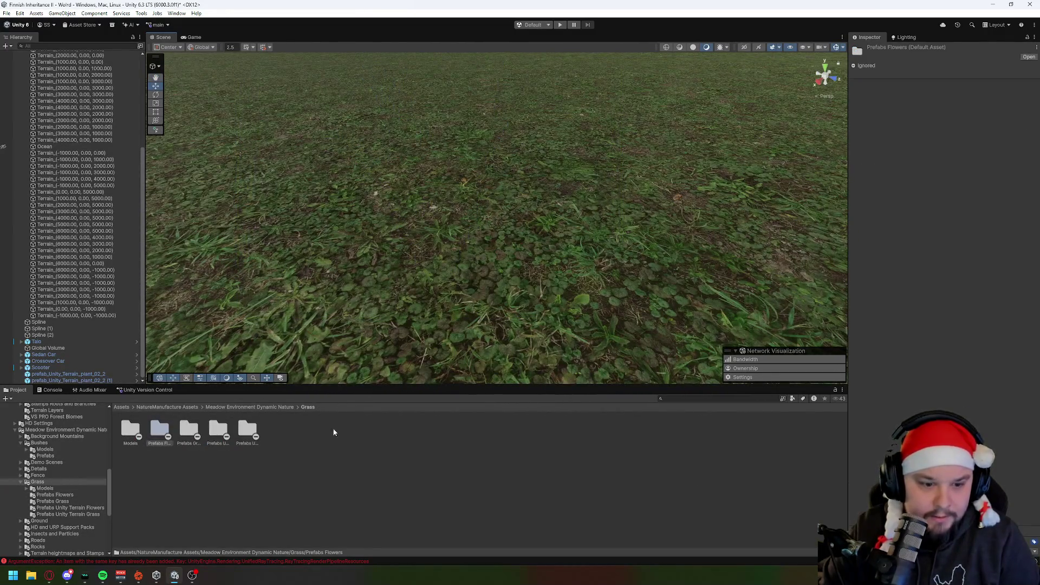
Preview two grass prefabs from Prefabs Grass on the terrain, framing and orbiting each before deleting.
double_click(194, 433)
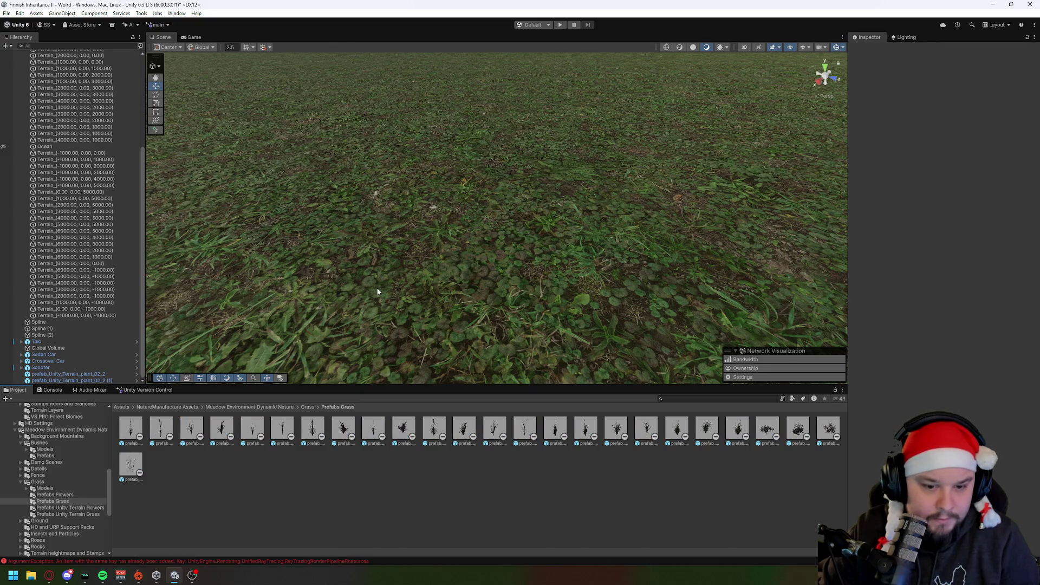
scroll(383, 284, "down", 5)
left_click_drag(182, 422, 493, 271)
key("f")
mouse_move(424, 327)
left_mouse_down()
mouse_move(698, 308)
mouse_move(316, 313)
left_mouse_up()
key("Delete")
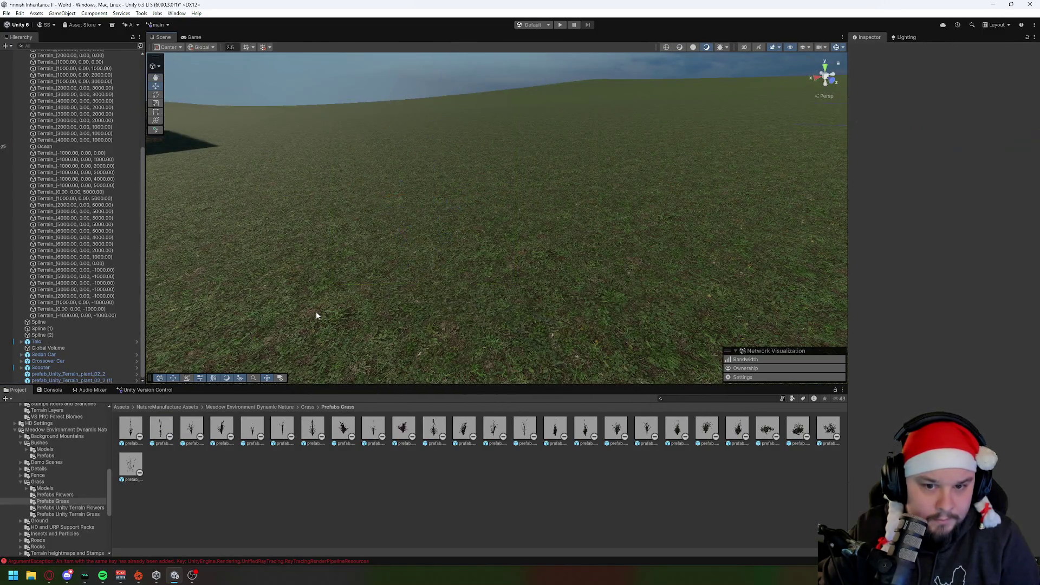
mouse_move(736, 428)
left_mouse_down()
mouse_move(638, 364)
mouse_move(460, 295)
left_mouse_up()
key("f")
mouse_move(522, 313)
left_mouse_down()
mouse_move(560, 332)
mouse_move(753, 327)
mouse_move(515, 306)
left_mouse_up()
key("Delete")
Quickly drop and delete five more grass prefabs to compare them on the terrain.
mouse_move(616, 428)
left_mouse_down()
mouse_move(604, 314)
mouse_move(623, 360)
mouse_move(584, 428)
mouse_move(592, 311)
left_mouse_up()
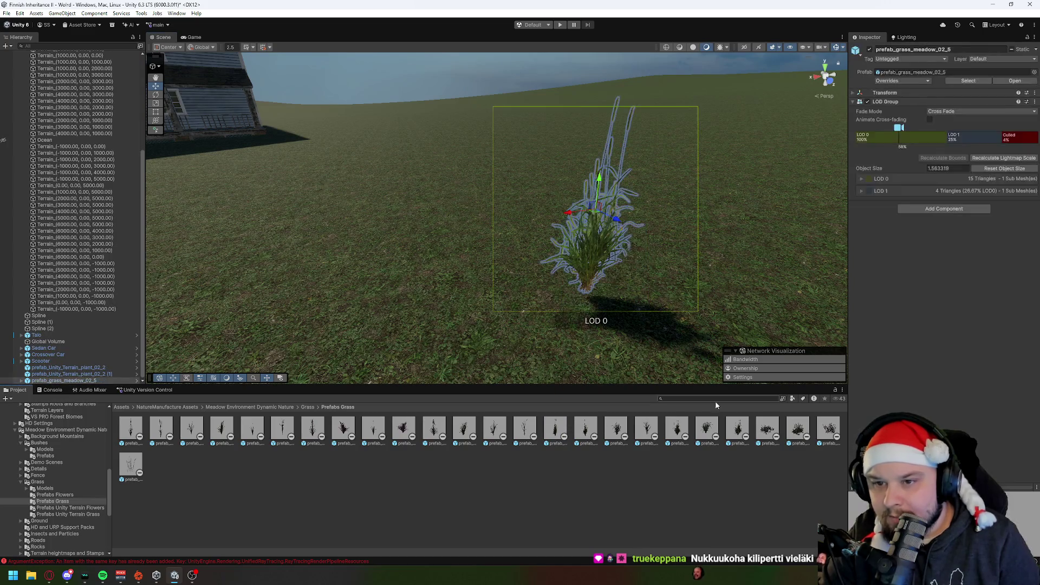
key("Delete")
mouse_move(494, 428)
left_mouse_down()
mouse_move(568, 319)
mouse_move(628, 437)
mouse_move(666, 276)
left_mouse_up()
key("Delete")
mouse_move(669, 429)
left_mouse_down()
mouse_move(649, 300)
mouse_move(609, 300)
mouse_move(688, 411)
mouse_move(661, 290)
left_mouse_up()
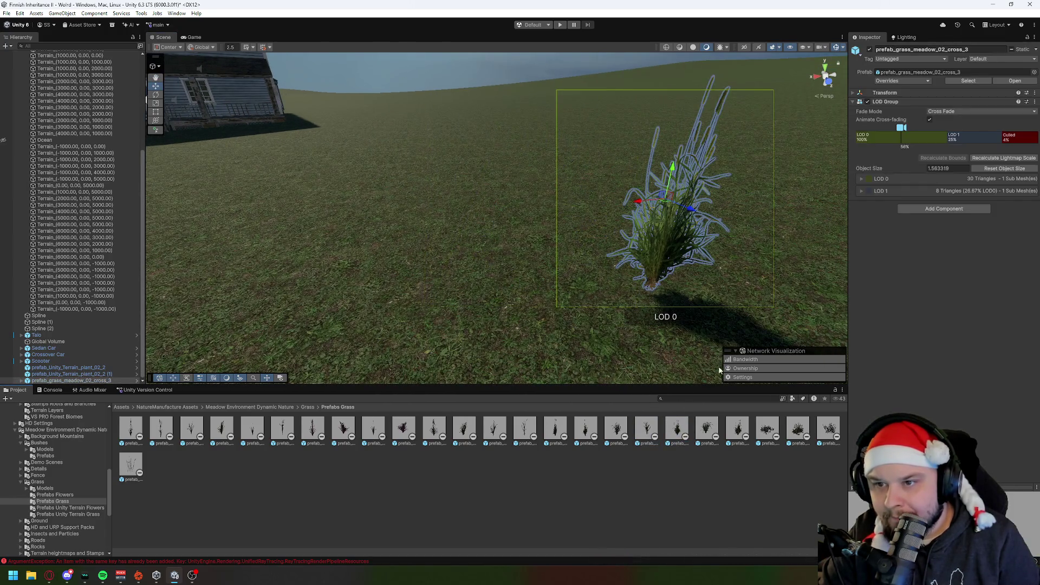
key("Delete")
mouse_move(707, 431)
left_mouse_down()
mouse_move(650, 260)
mouse_move(671, 298)
left_mouse_up()
key("Delete")
left_click_drag(706, 428, 714, 255)
scroll(699, 249, "up", 3)
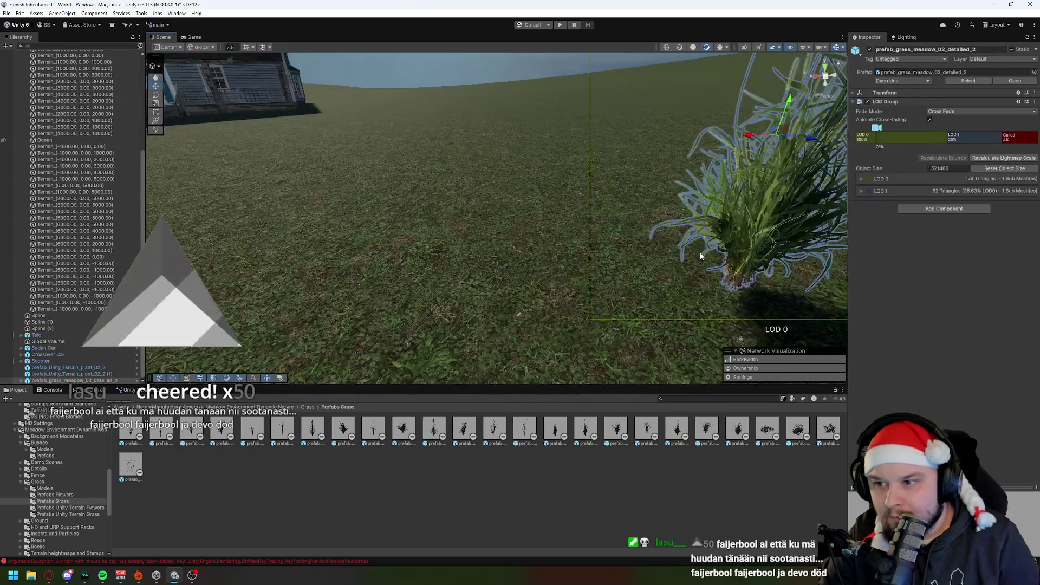
key("Delete")
Preview more grass prefabs, ending with prefab_grass_meadow_02_5, framing and orbiting before deleting them.
mouse_move(131, 465)
left_mouse_down()
mouse_move(469, 278)
mouse_move(466, 292)
left_mouse_up()
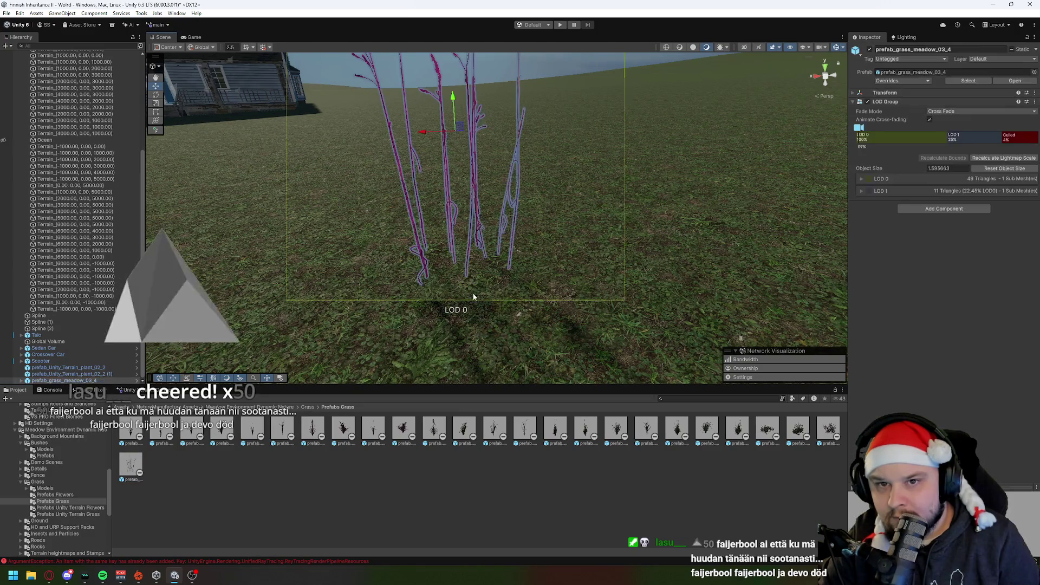
key("f")
left_click_drag(647, 269, 682, 268)
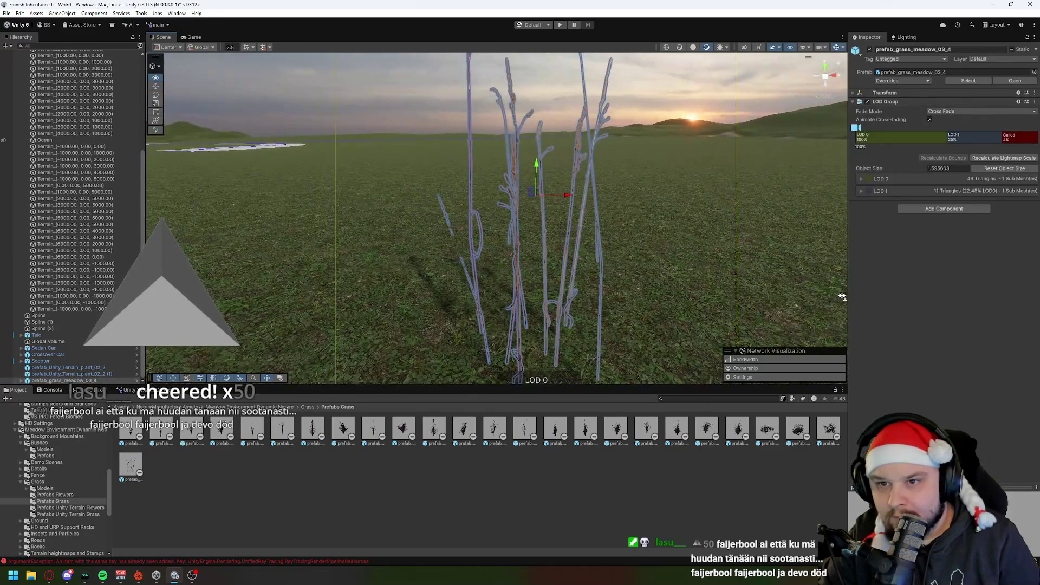
key("Delete")
mouse_move(646, 428)
left_mouse_down()
mouse_move(609, 290)
mouse_move(704, 444)
mouse_move(658, 309)
left_mouse_up()
key("Delete")
mouse_move(555, 431)
left_mouse_down()
mouse_move(584, 318)
mouse_move(557, 323)
left_mouse_up()
key("f")
mouse_move(529, 249)
left_mouse_down()
mouse_move(766, 325)
mouse_move(810, 309)
mouse_move(664, 327)
mouse_move(685, 329)
left_mouse_up()
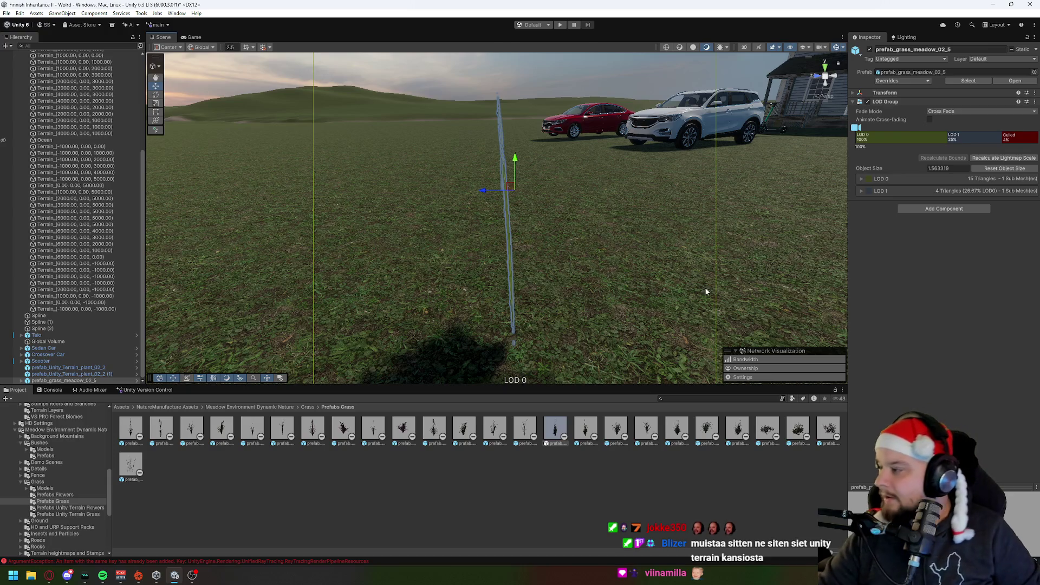
key("Delete")
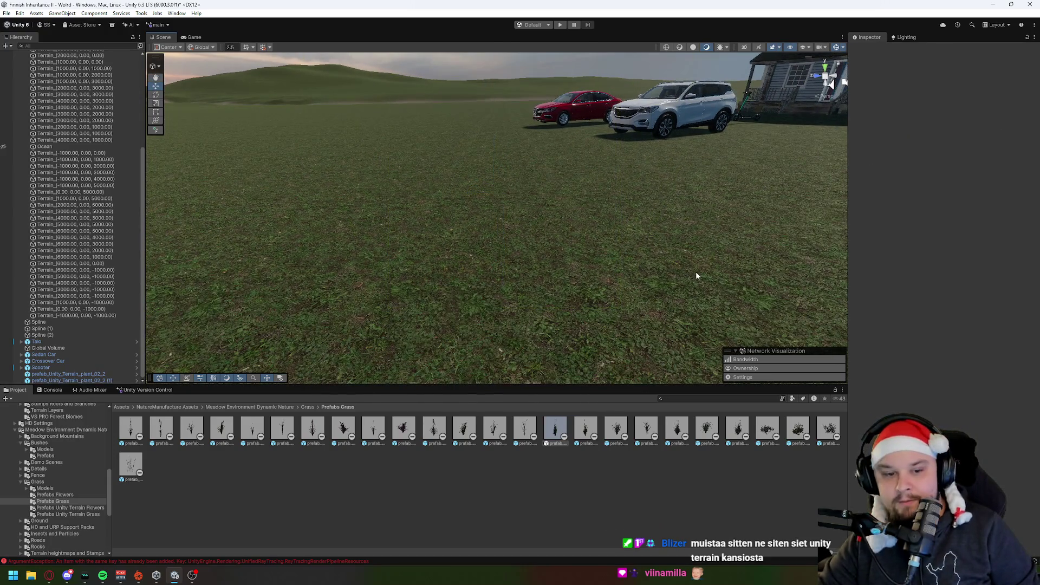
Revisit the Meadow Trees folder and return to the NatureManufacture Assets folder list.
left_click(241, 409)
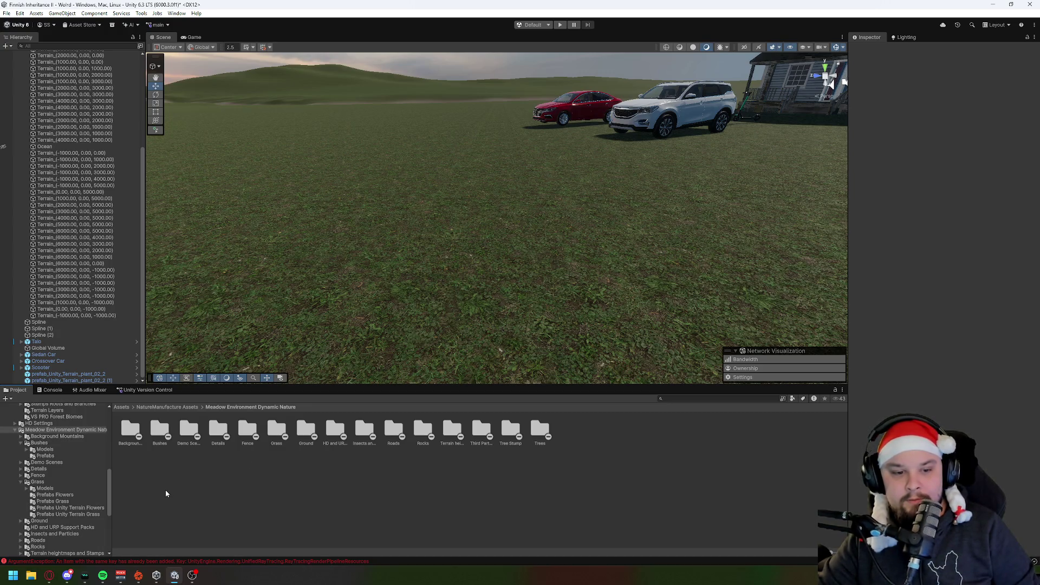
double_click(540, 432)
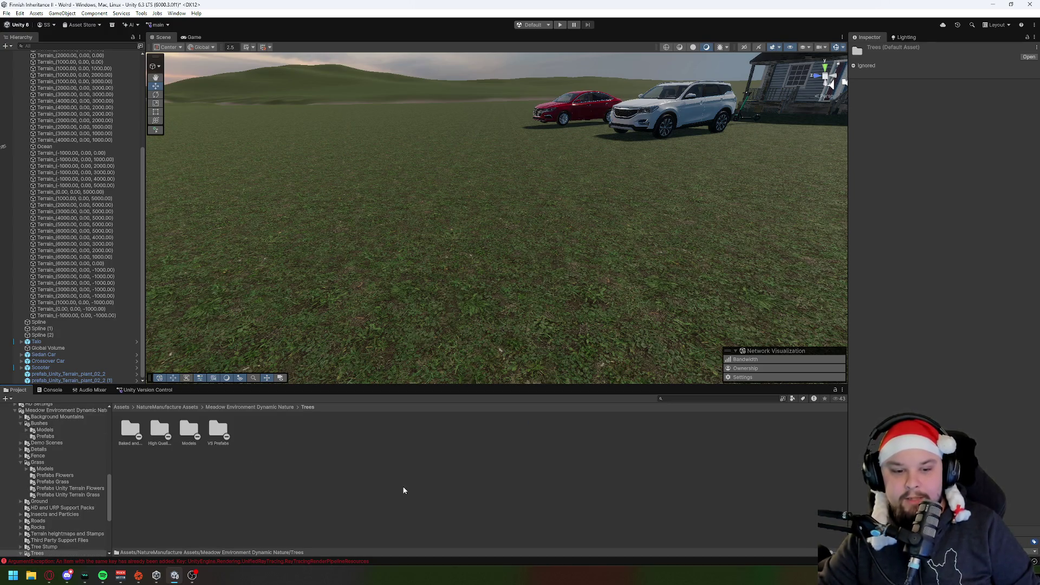
left_click(222, 407)
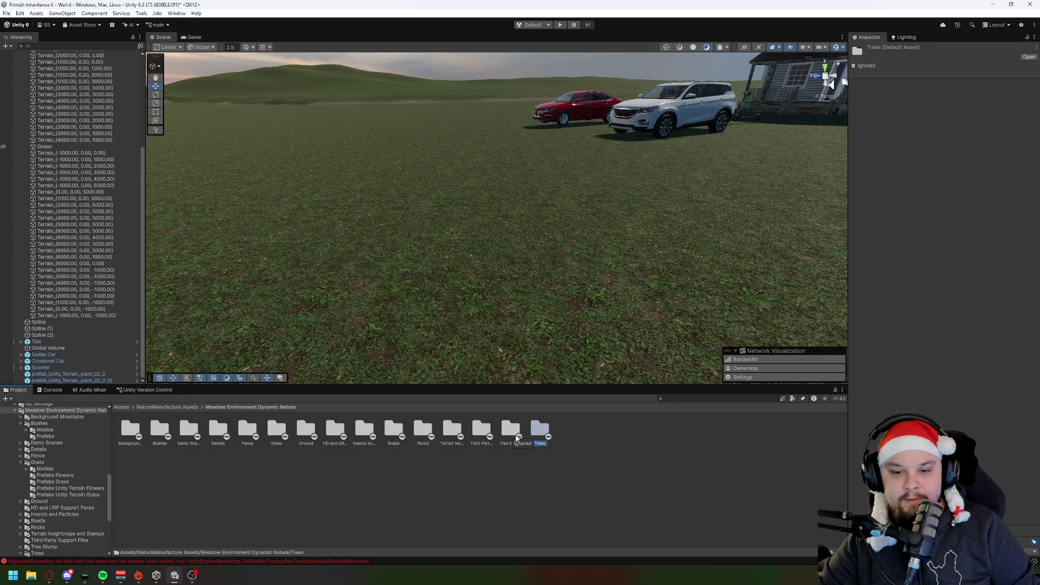
left_click(469, 486)
left_click(167, 407)
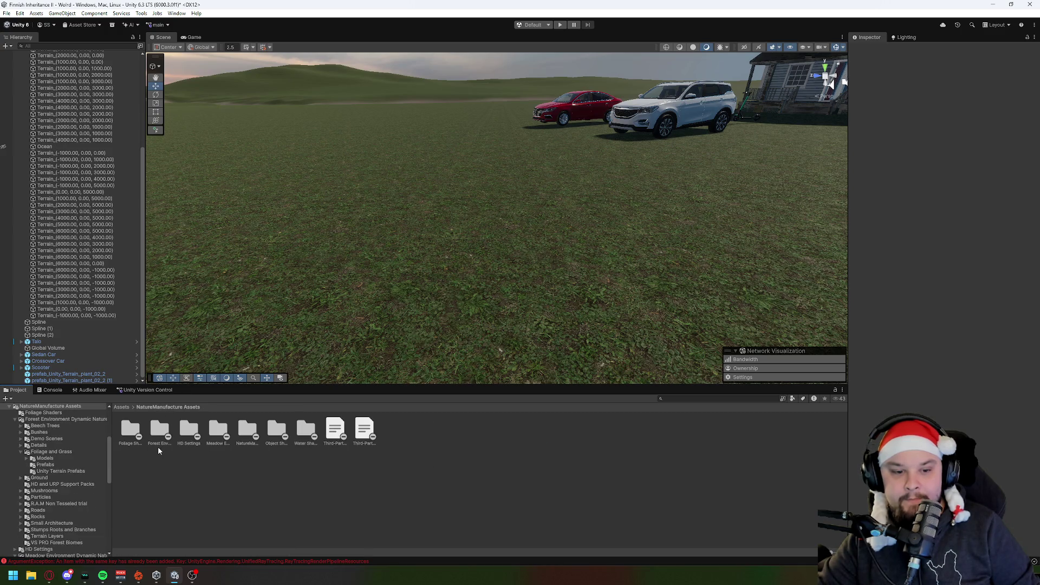
left_click(215, 427)
left_click(248, 431)
left_click(239, 460)
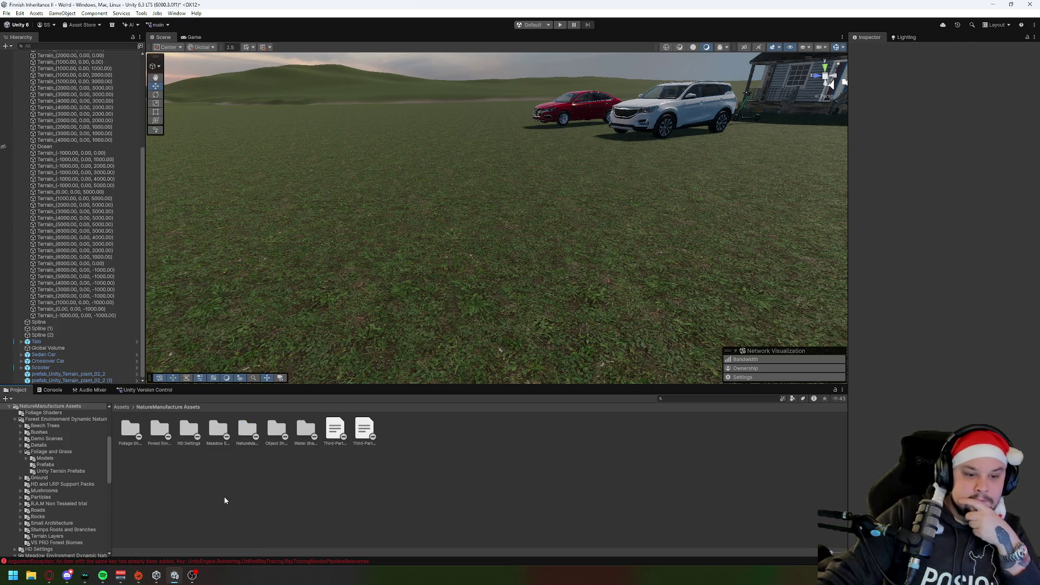
Peek into the Foliage Shaders, HD Settings and Forest Environment Dynamic Nature folders.
key("Right")
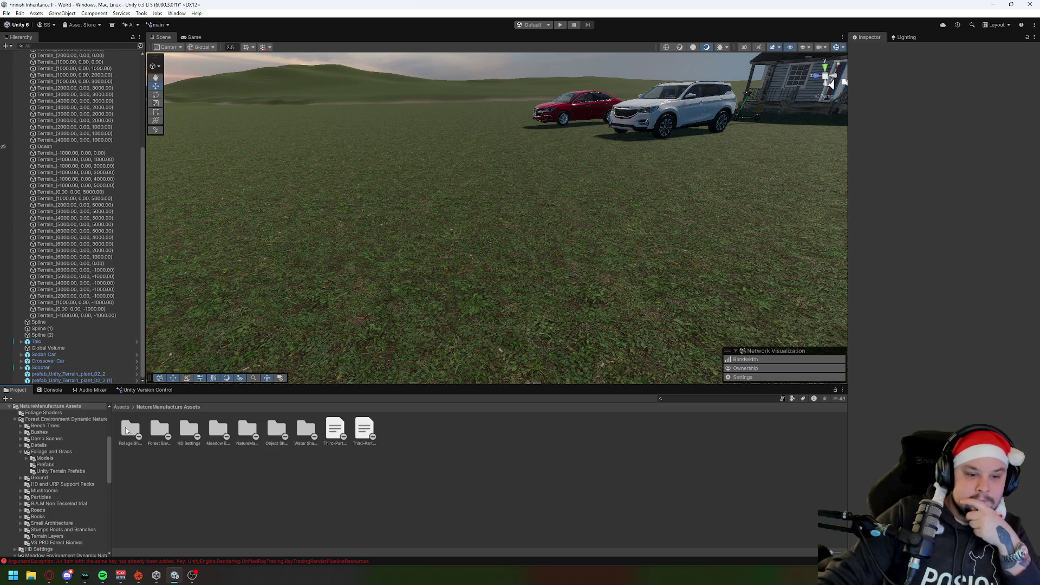
key("Return")
left_click(192, 408)
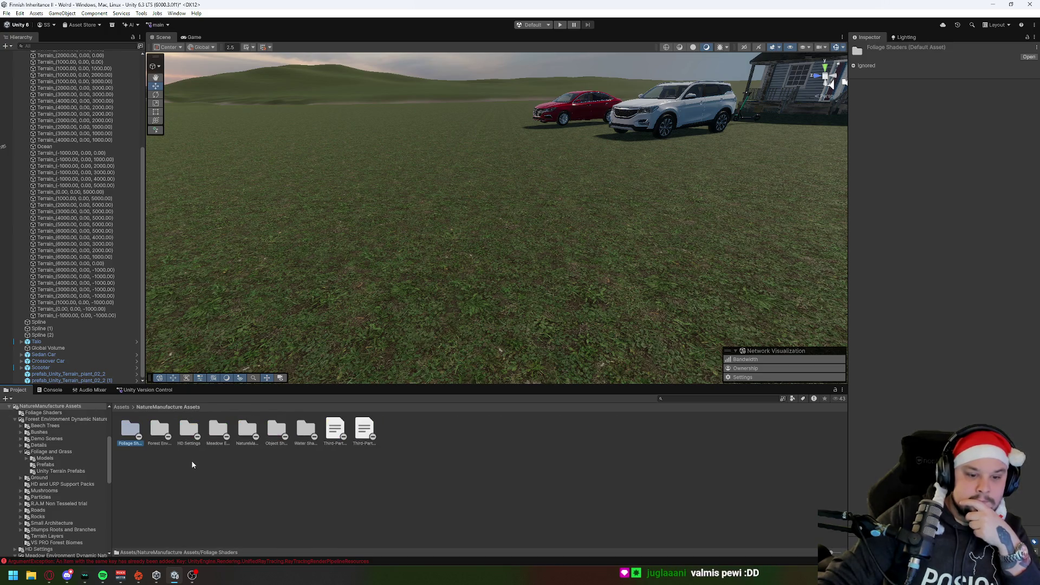
double_click(185, 430)
left_click(174, 408)
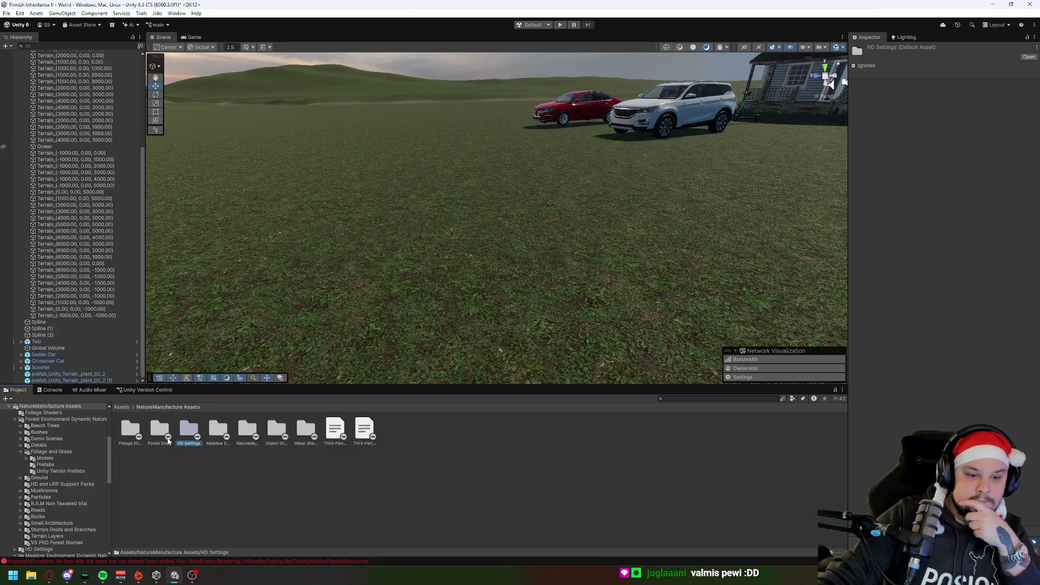
double_click(158, 430)
left_click(171, 408)
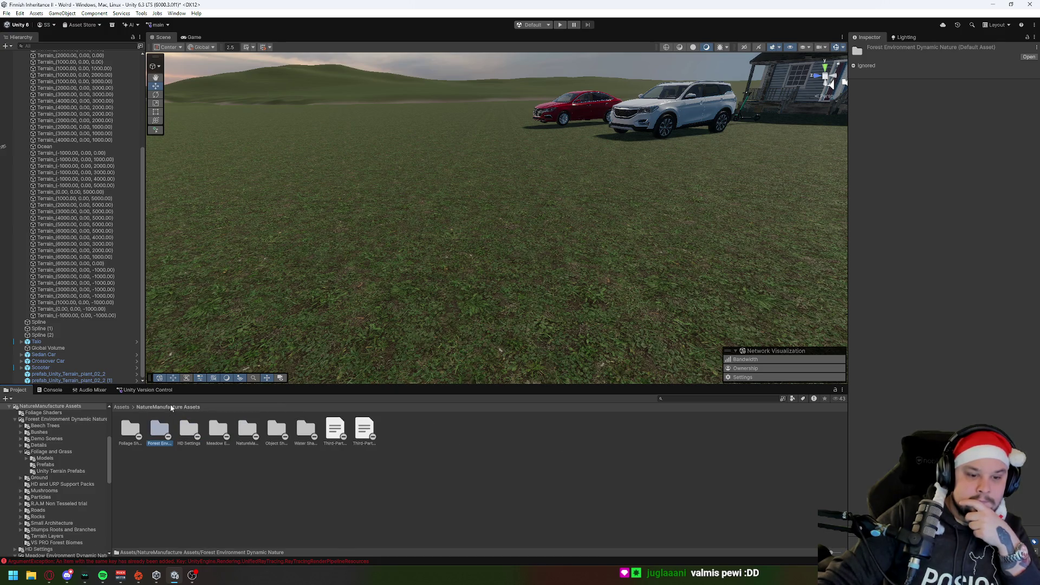
key("Right")
key("Right")
key("Right")
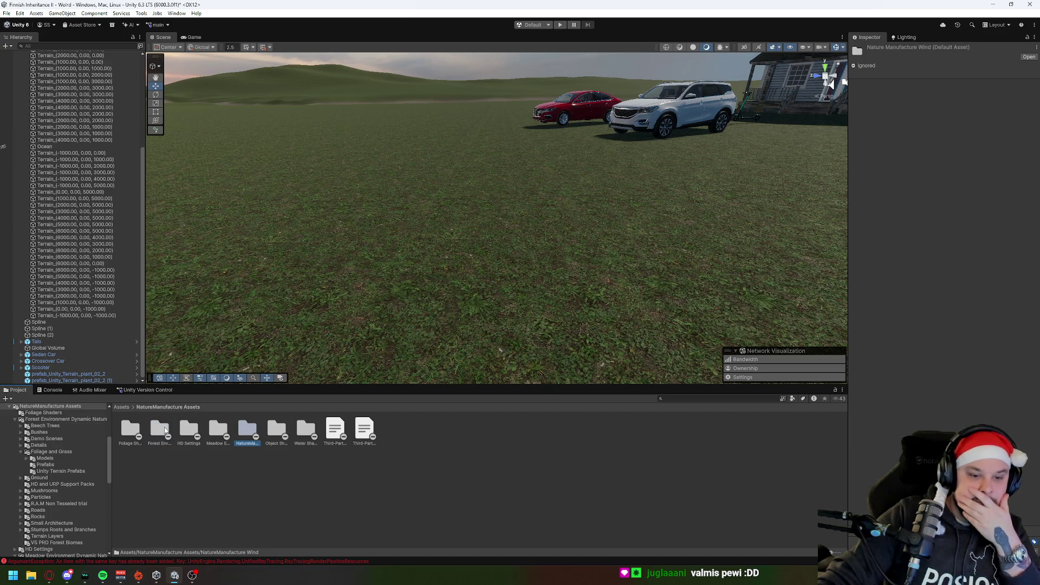
Place prefab_Beech_mushroom_02B from Forest Environment > Mushrooms > Prefabs, frame it, then undo it.
double_click(164, 428)
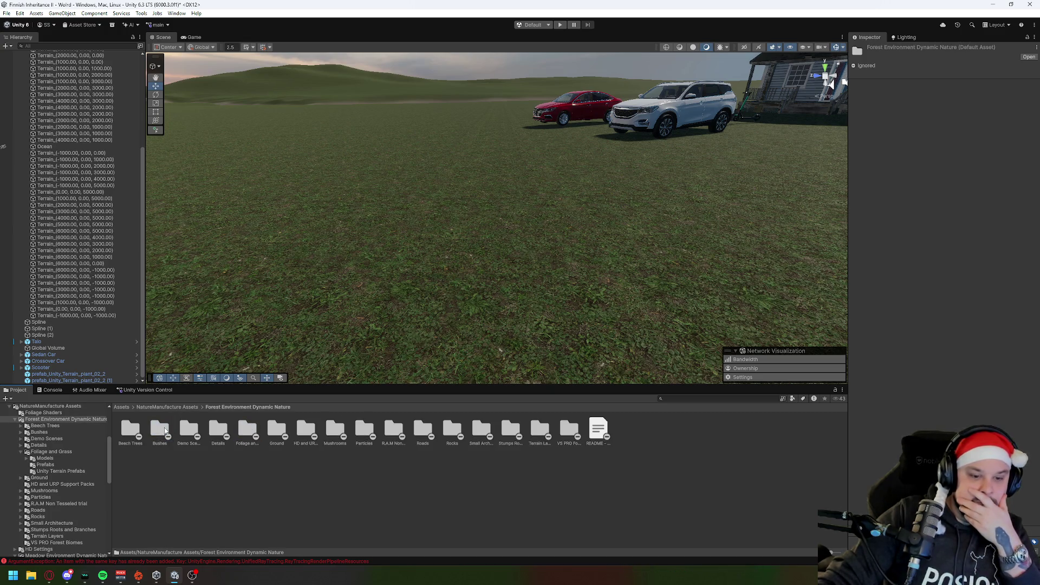
left_click(182, 468)
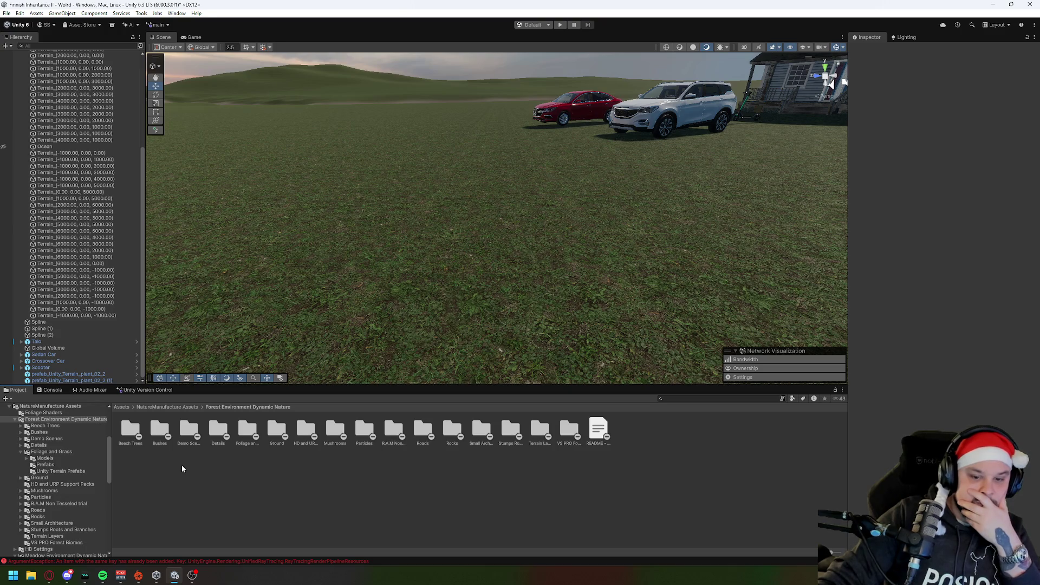
double_click(335, 429)
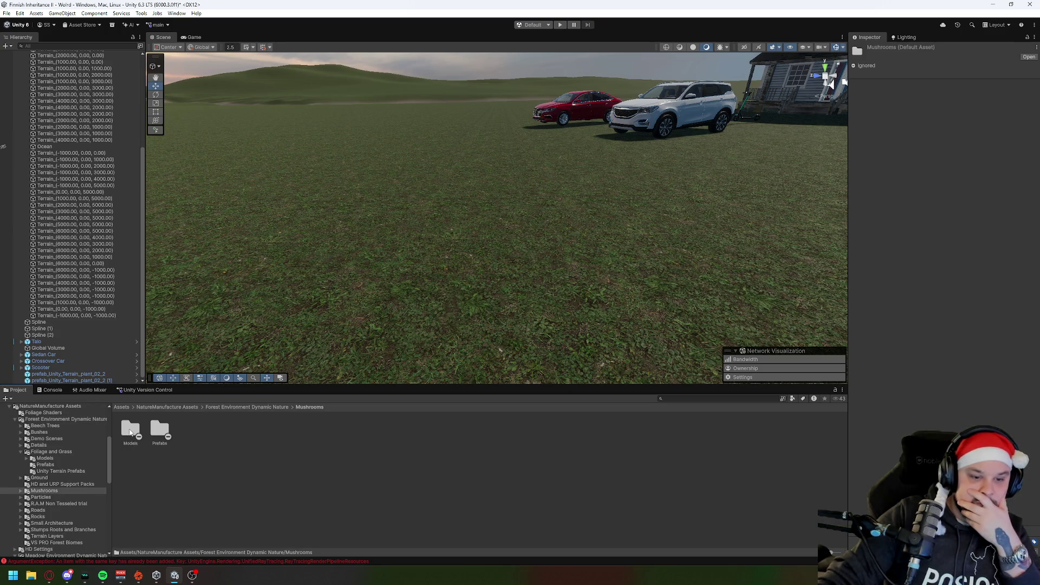
double_click(157, 425)
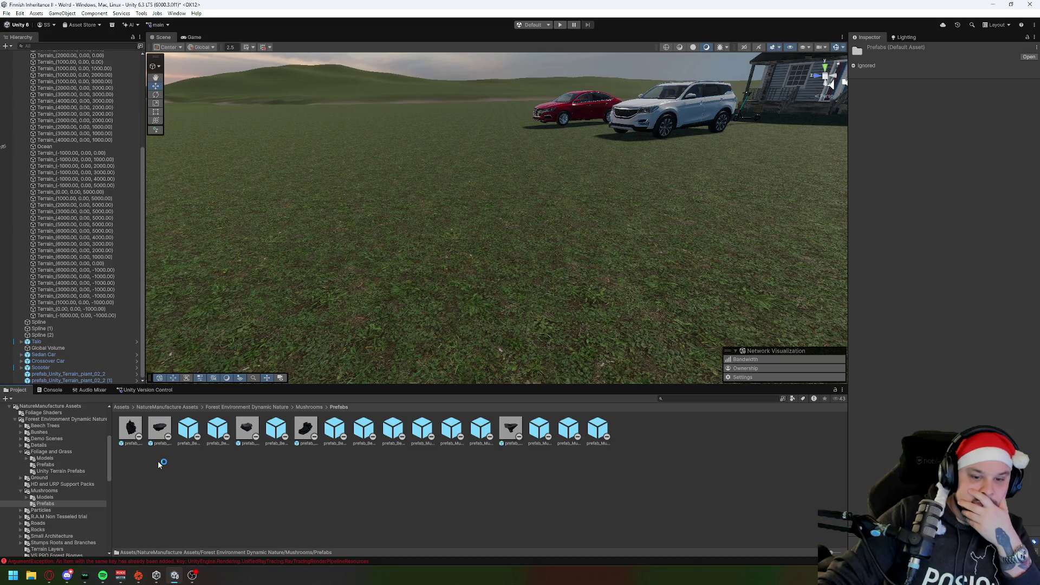
mouse_move(227, 436)
left_mouse_down()
mouse_move(356, 372)
mouse_move(374, 310)
left_mouse_up()
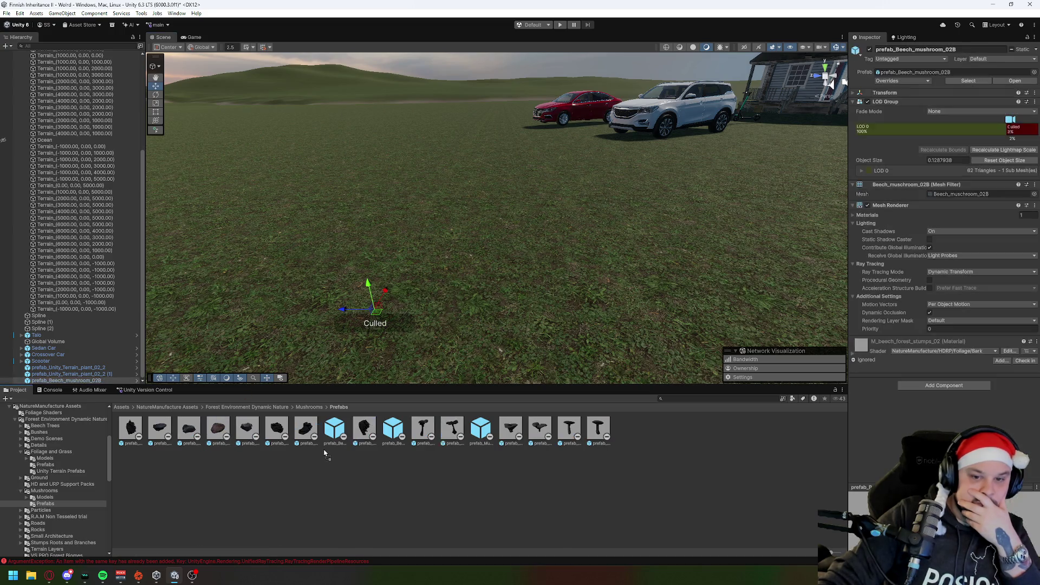
scroll(513, 319, "up", 10)
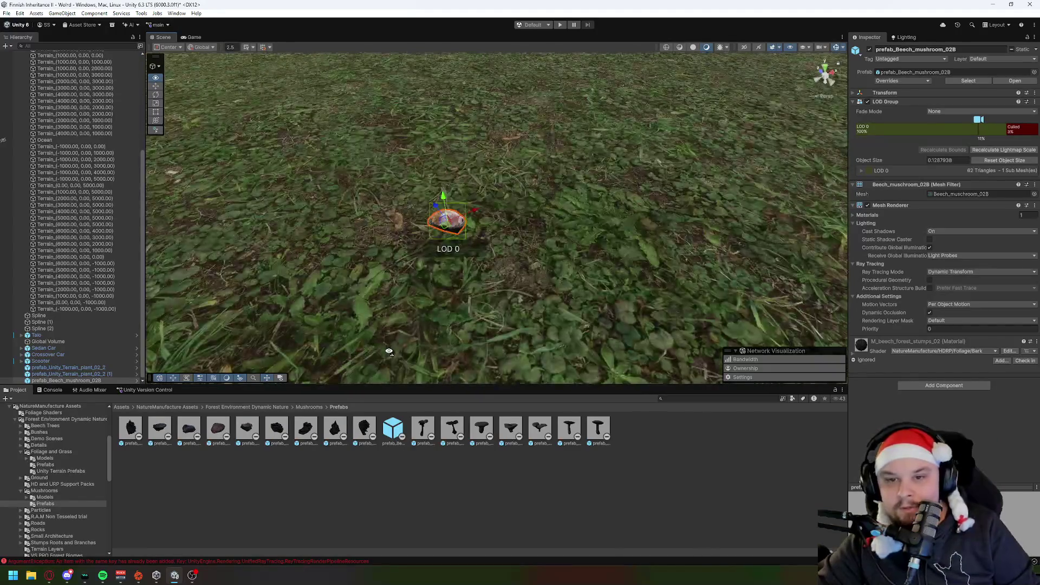
key("f")
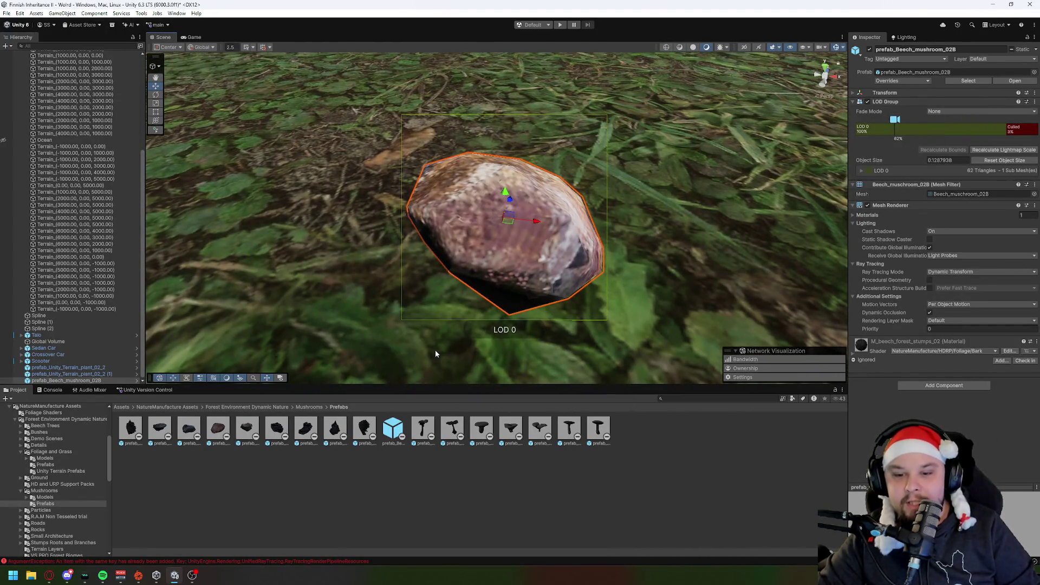
key("ctrl+z")
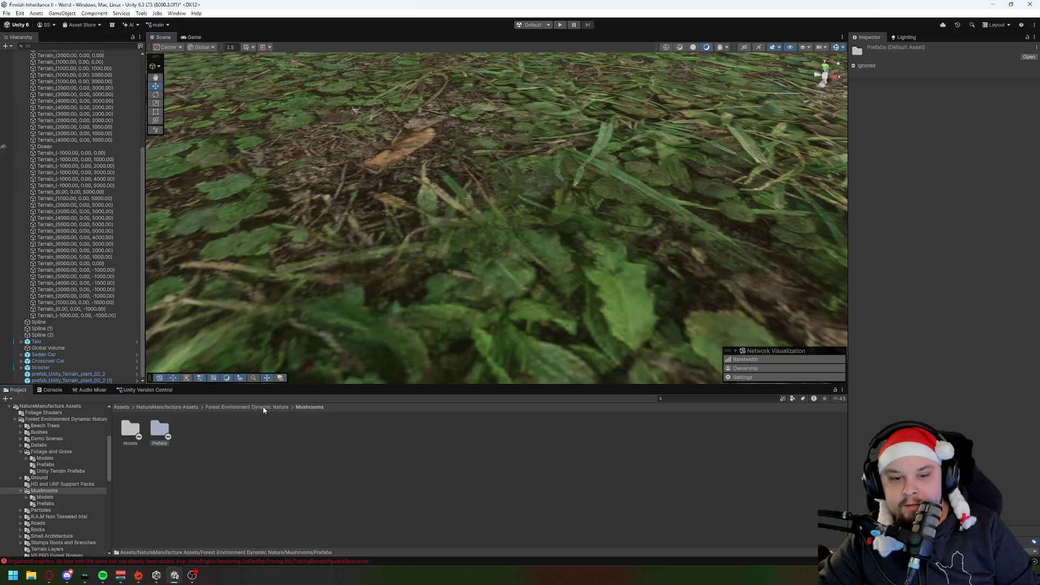
Try another mushroom prefab from Mushrooms > Prefabs on the terrain and undo it.
left_click(264, 407)
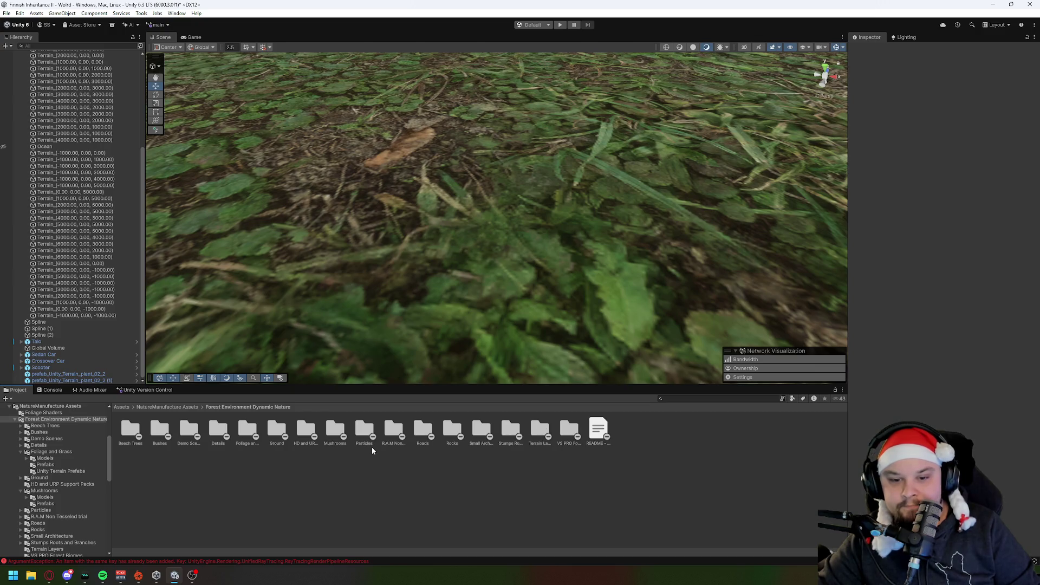
double_click(336, 428)
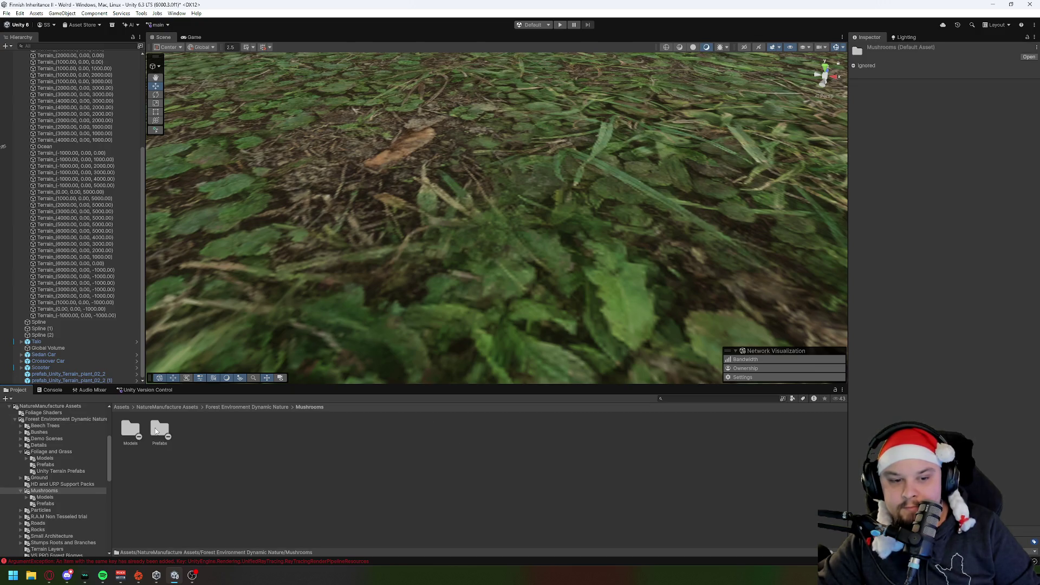
double_click(154, 431)
left_click_drag(246, 432, 341, 228)
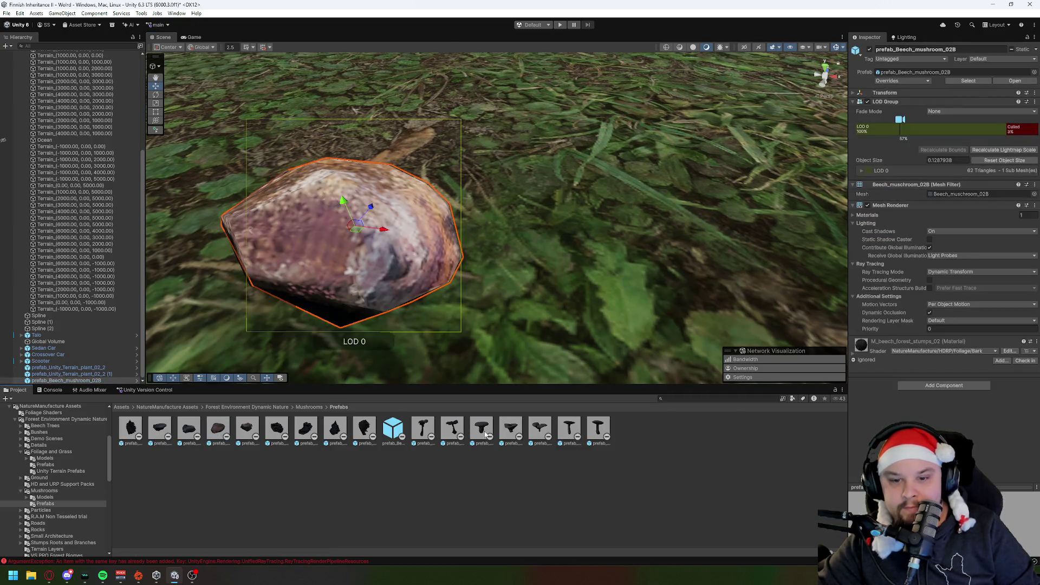
key("ctrl+z")
Open Forest Environment Dynamic Nature > Beech Trees > Prefabs.
key("BackSpace")
double_click(132, 433)
double_click(169, 431)
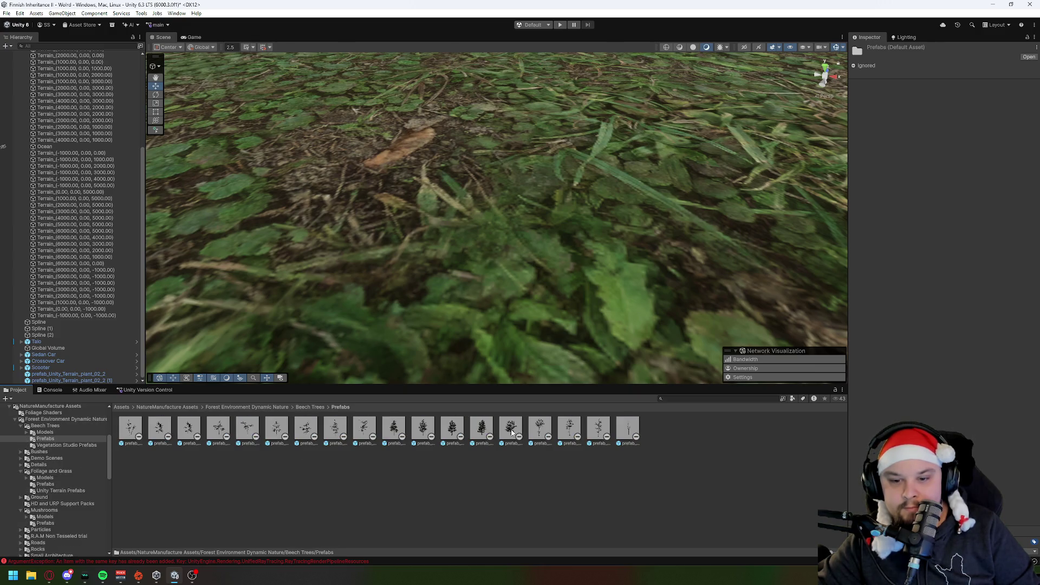
Place prefab_beech_tree_04 on the terrain, frame it, and orbit and zoom out to watch its LOD levels change.
left_click_drag(482, 428, 521, 331)
key("f")
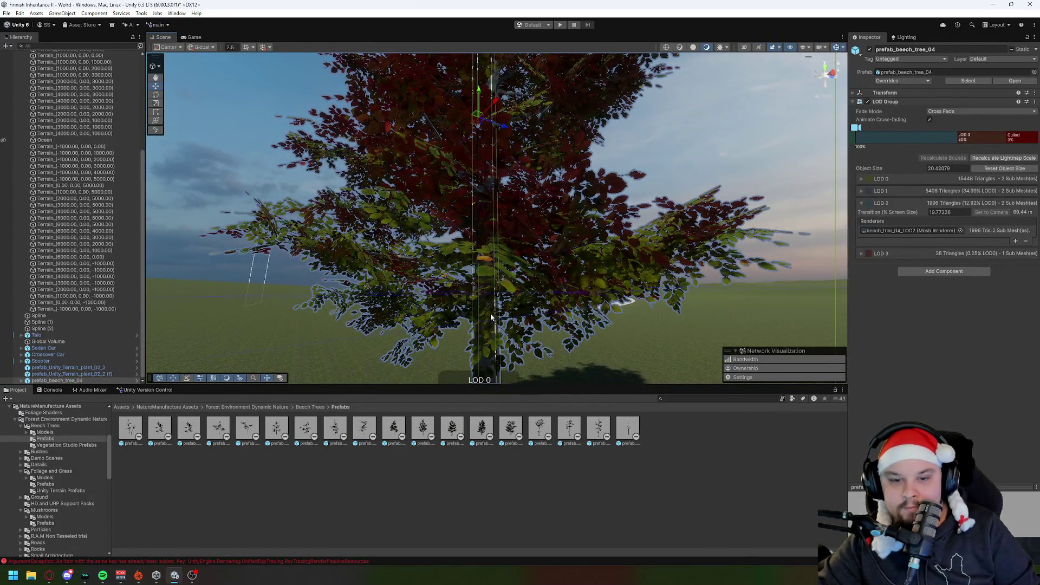
mouse_move(491, 317)
left_mouse_down()
mouse_move(602, 372)
mouse_move(592, 358)
mouse_move(790, 313)
left_mouse_up()
scroll(789, 313, "down", 10)
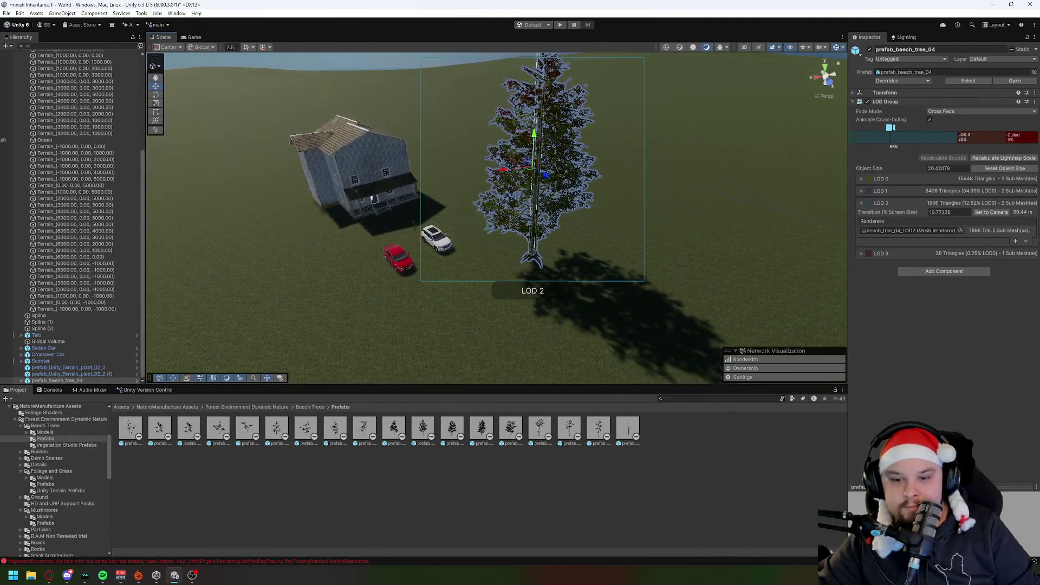
left_click_drag(633, 309, 400, 325)
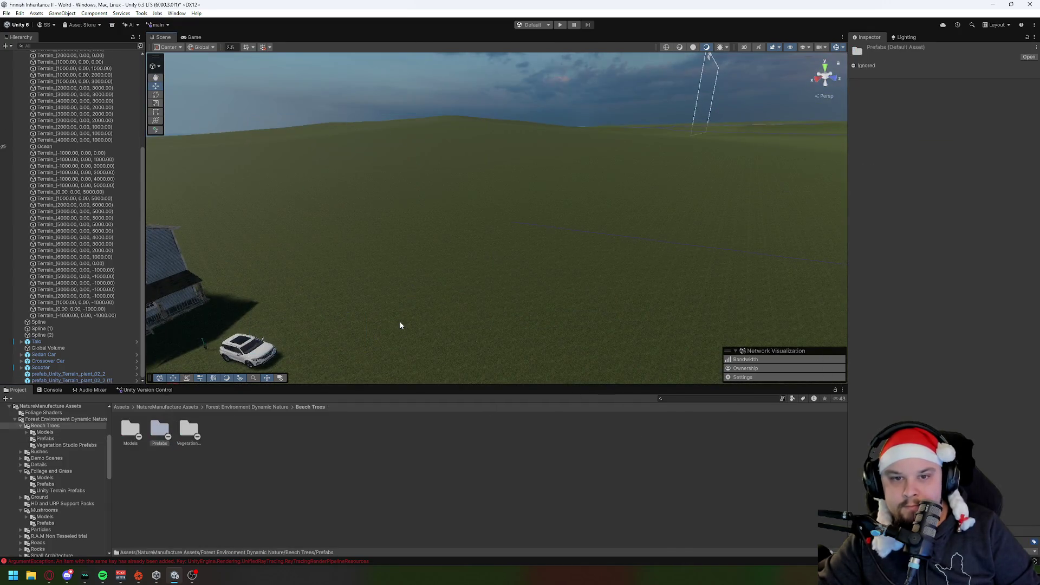
left_click(233, 408)
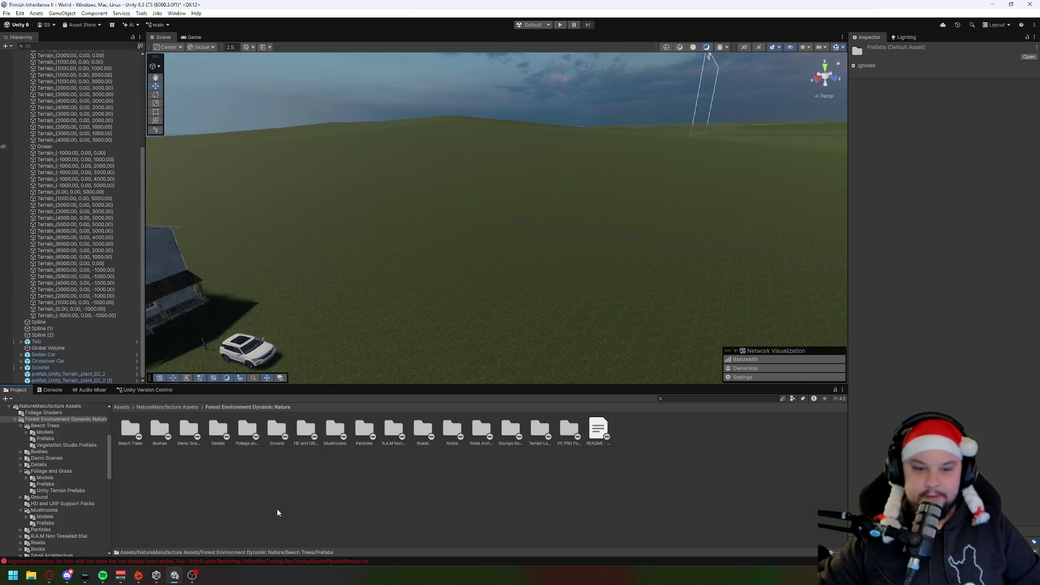
left_click(272, 493)
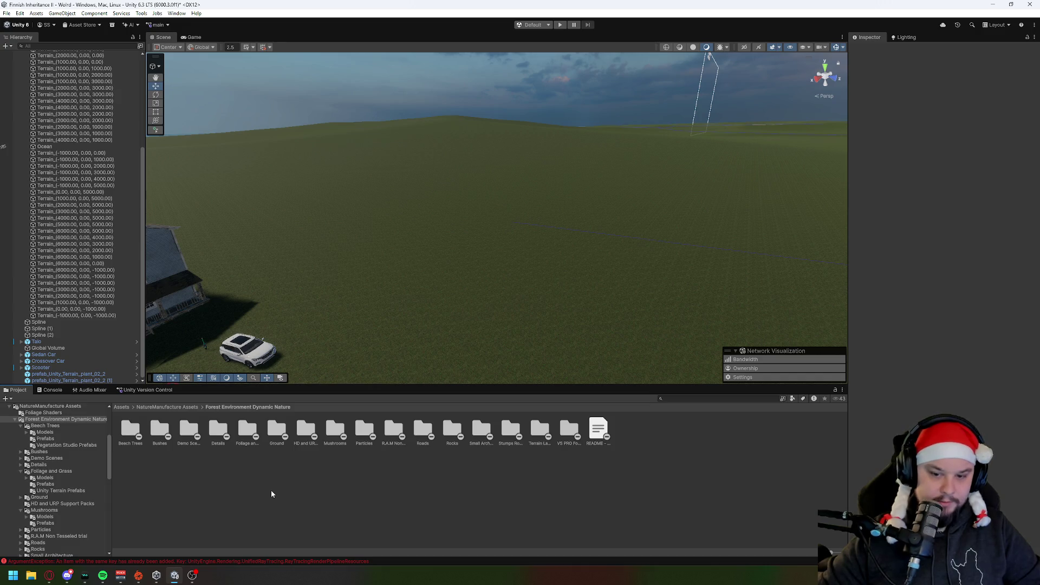
left_click(178, 407)
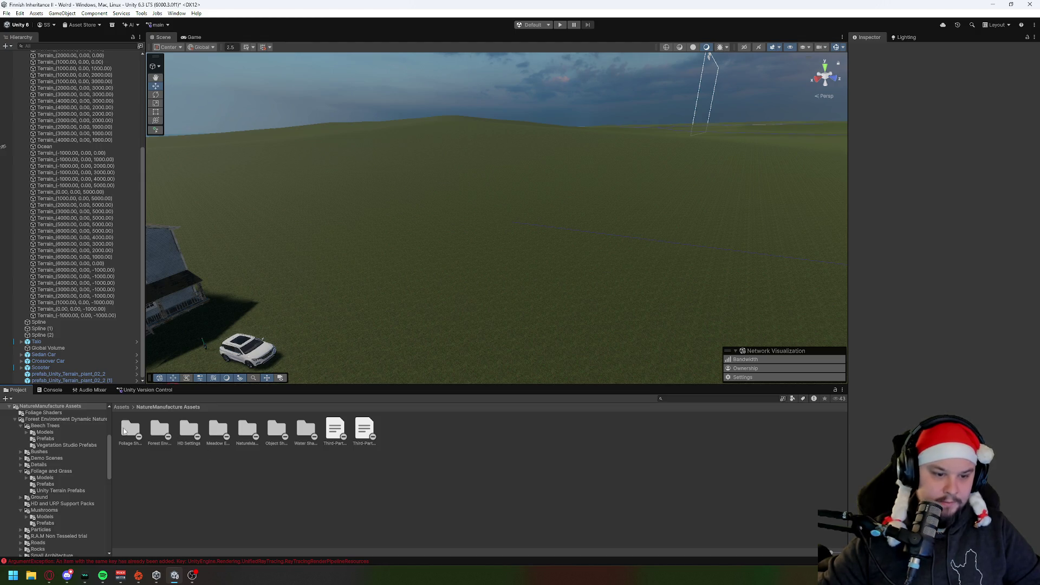
double_click(129, 429)
left_click(189, 409)
double_click(159, 429)
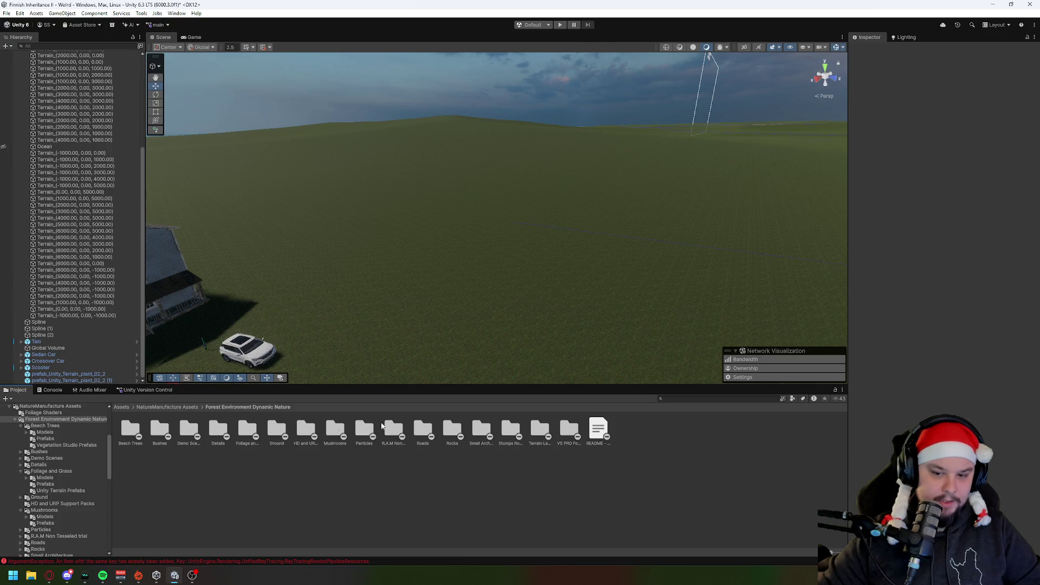
double_click(540, 429)
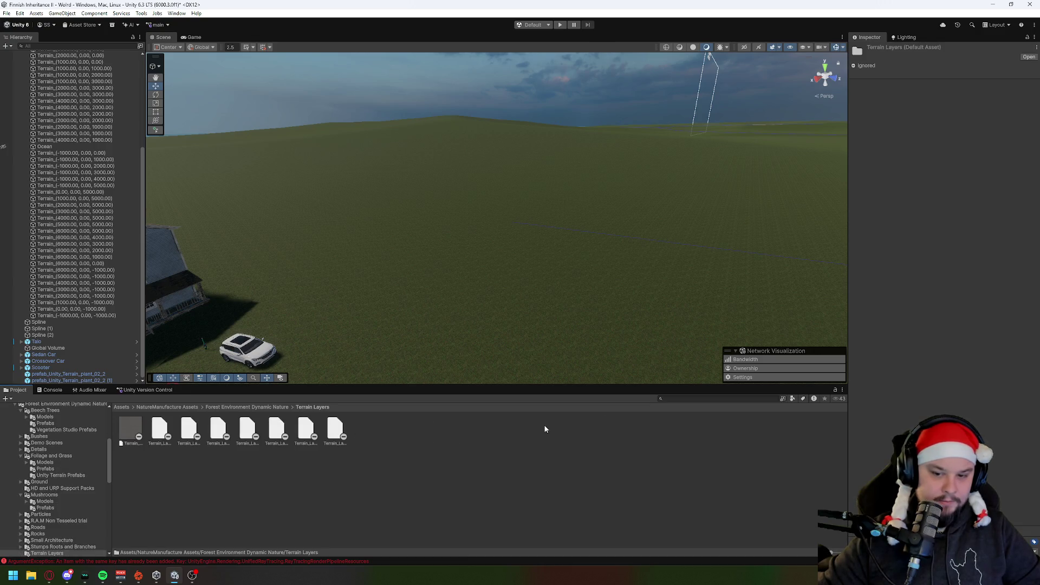
left_click(223, 408)
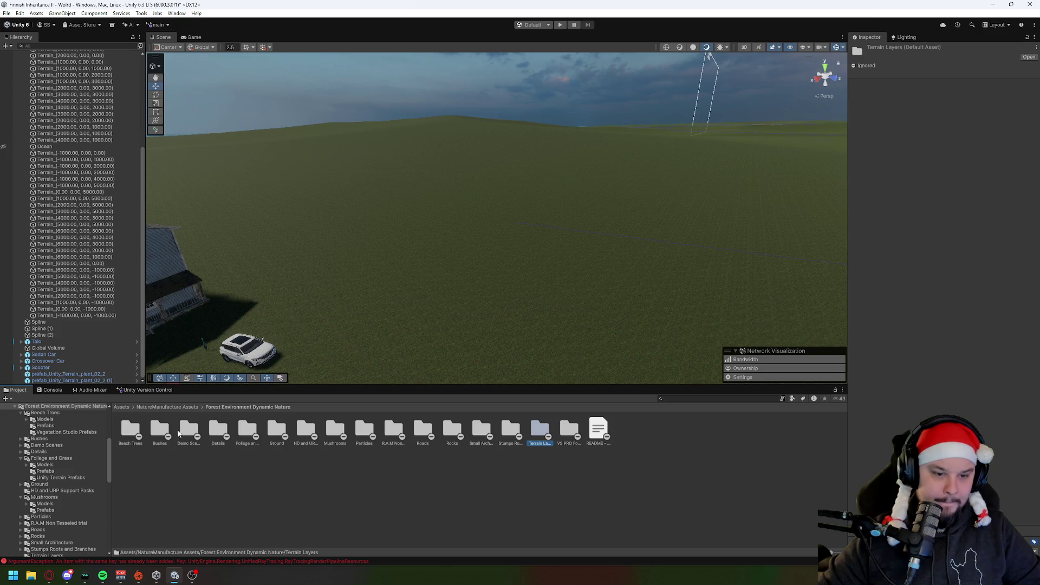
left_click(260, 475)
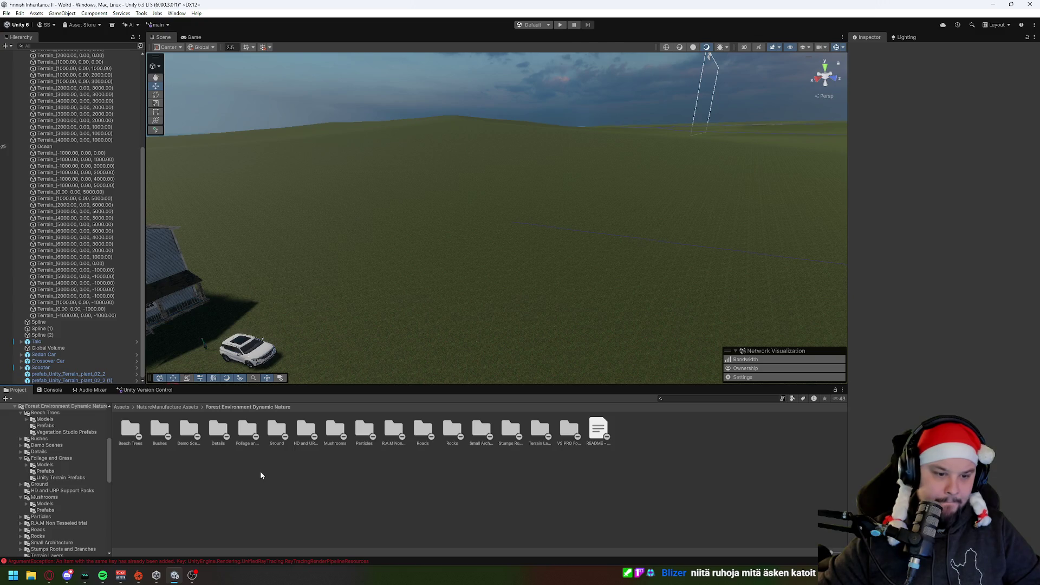
Open the Bushes > Prefabs folder and fly the scene camera forward over the terrain.
double_click(160, 429)
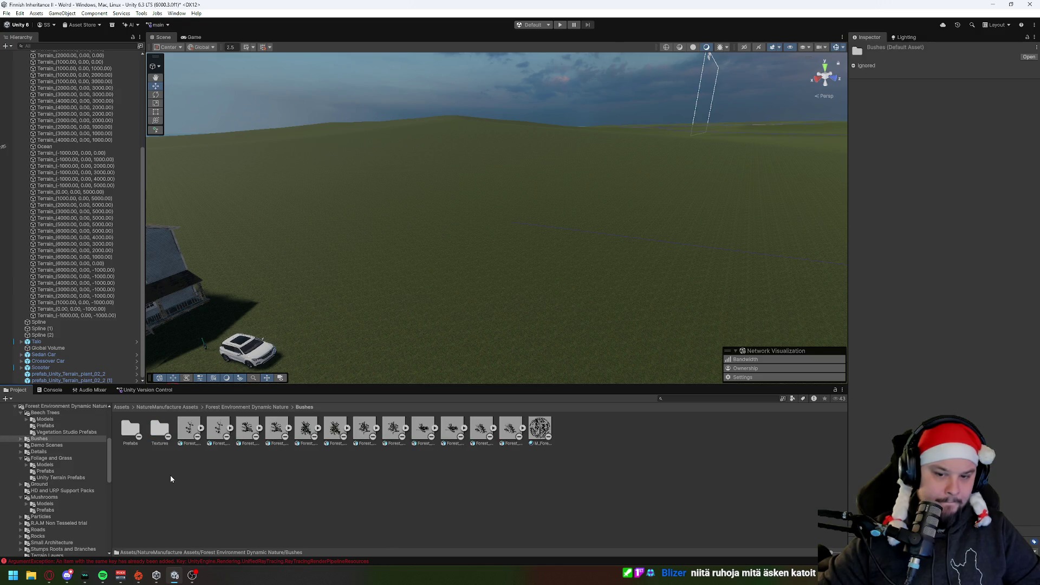
double_click(129, 424)
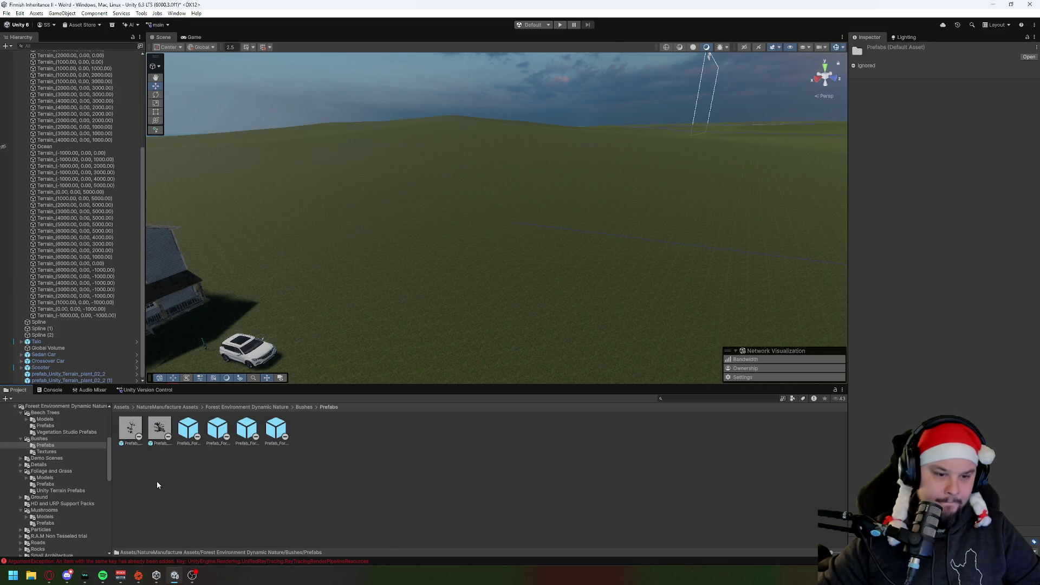
scroll(477, 310, "down", 5)
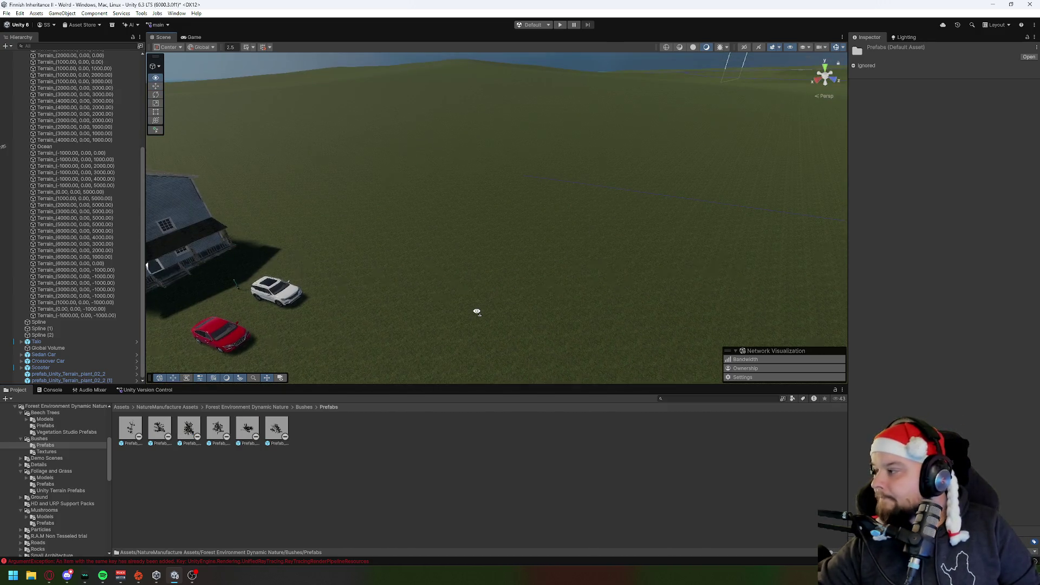
scroll(476, 311, "up", 5)
key("w")
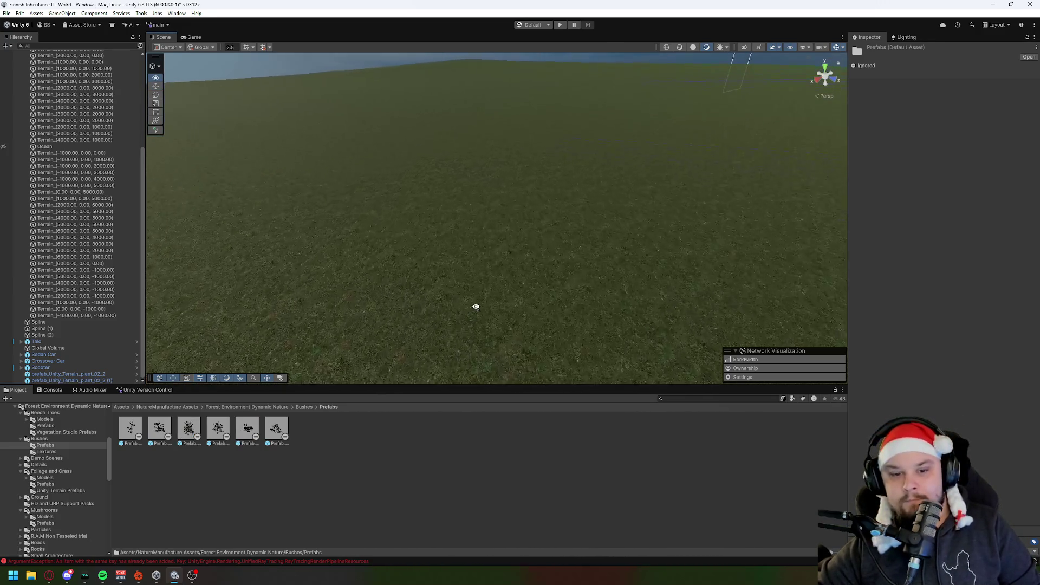
Place the black_cherry_05 and black_cherry_04 bushes side by side on the terrain.
left_click_drag(269, 426, 418, 267)
key("f")
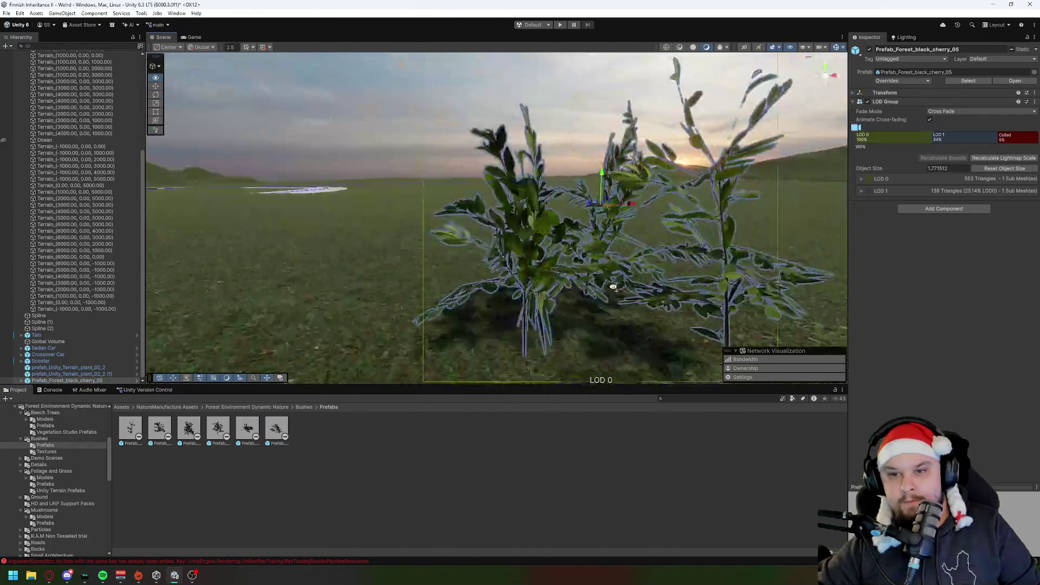
scroll(611, 290, "down", 5)
left_click_drag(252, 428, 626, 301)
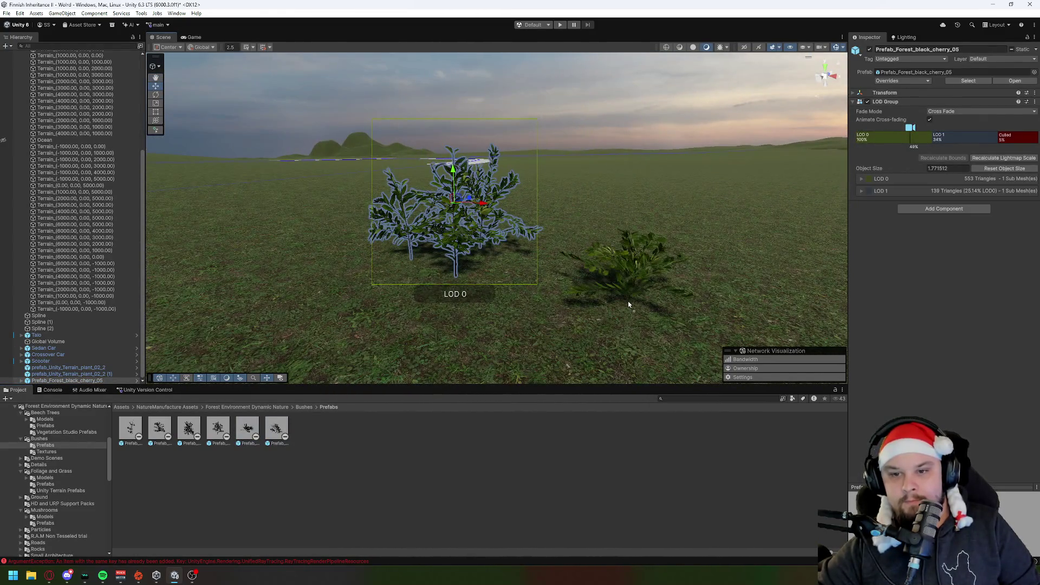
left_click_drag(434, 308, 325, 347)
left_click(252, 382)
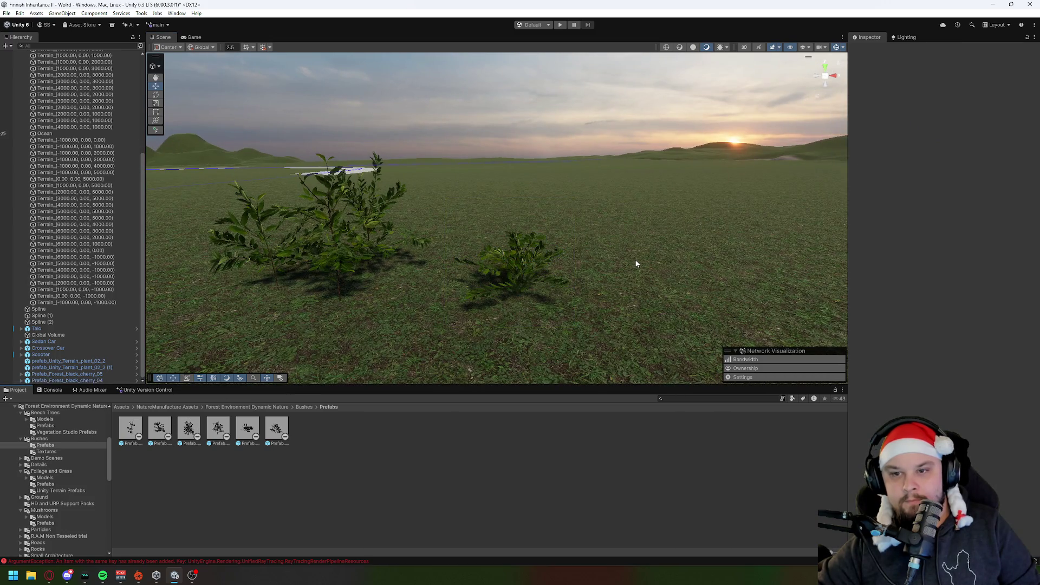
Add the black_cherry_02 and black_cherry_00 bushes, orbiting to show them near the house and cars.
mouse_move(219, 435)
left_mouse_down()
mouse_move(604, 298)
mouse_move(668, 292)
left_mouse_up()
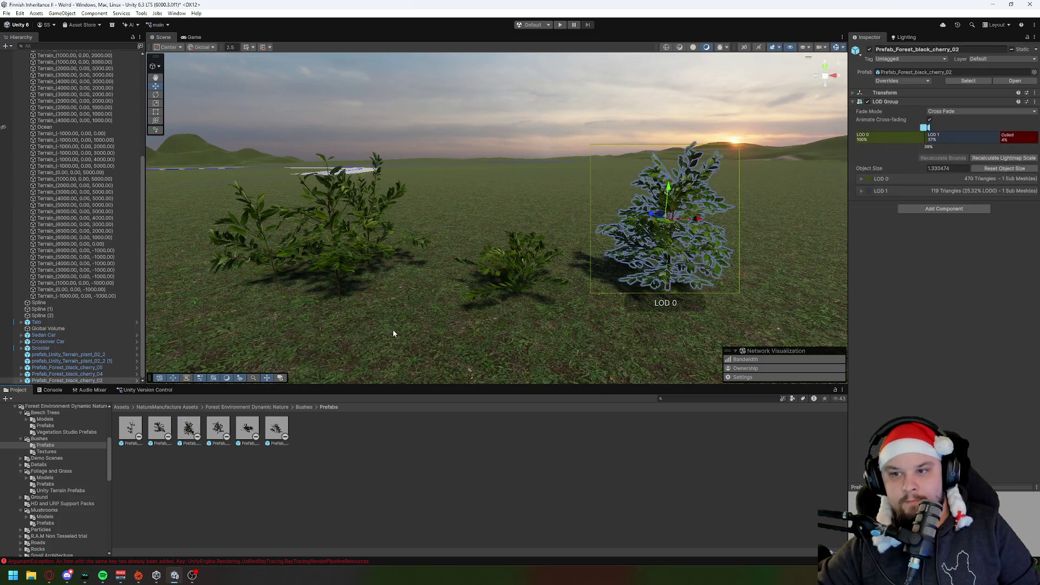
left_click_drag(383, 344, 418, 312)
mouse_move(131, 428)
left_mouse_down()
mouse_move(429, 308)
mouse_move(428, 328)
mouse_move(523, 336)
left_mouse_up()
mouse_move(397, 320)
left_mouse_down()
mouse_move(605, 323)
mouse_move(425, 348)
mouse_move(546, 355)
mouse_move(548, 262)
mouse_move(550, 310)
left_mouse_up()
scroll(604, 323, "down", 5)
scroll(541, 313, "up", 2)
Inspect the black_cherry_02 bush, leave its name unchanged, then undo the bush placements with Ctrl+Z.
left_click(437, 296)
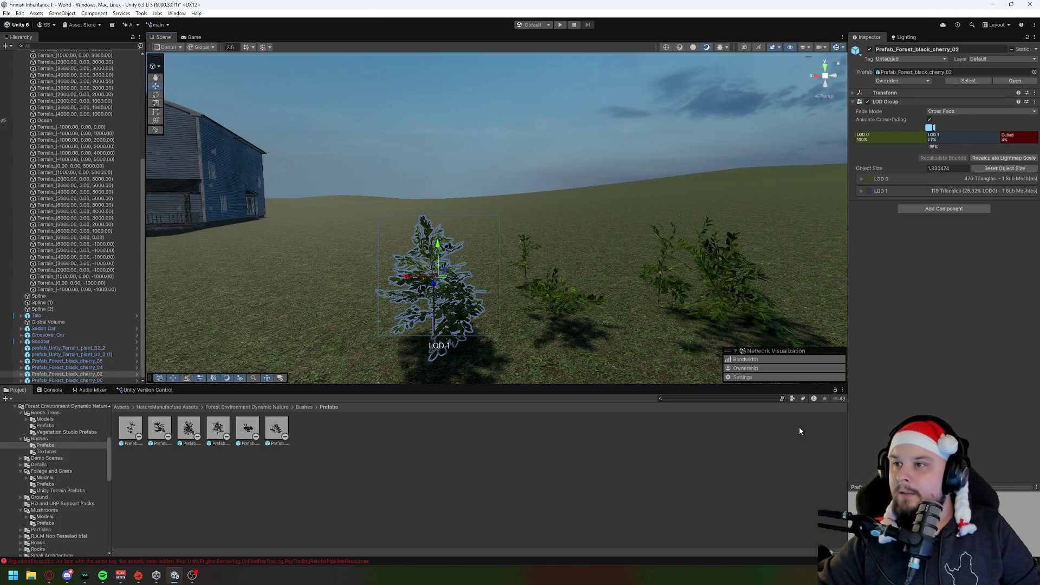
left_click(975, 47)
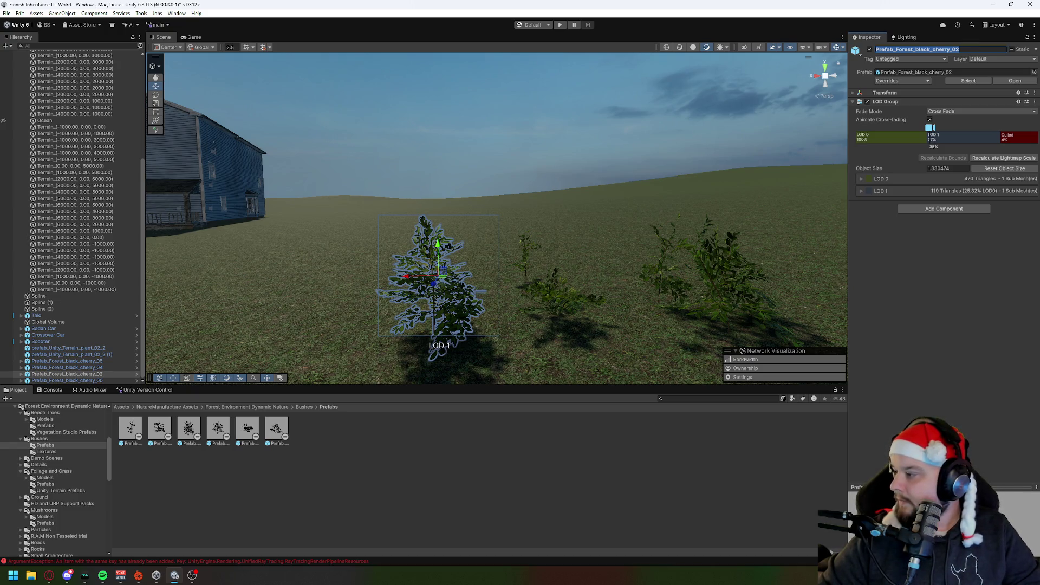
key("alt+Tab")
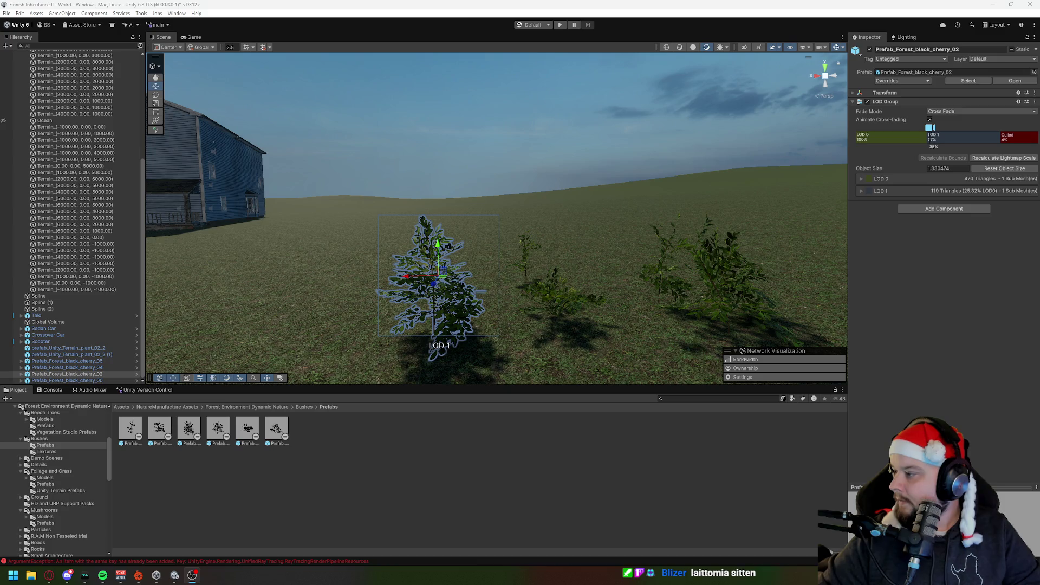
left_click(574, 467)
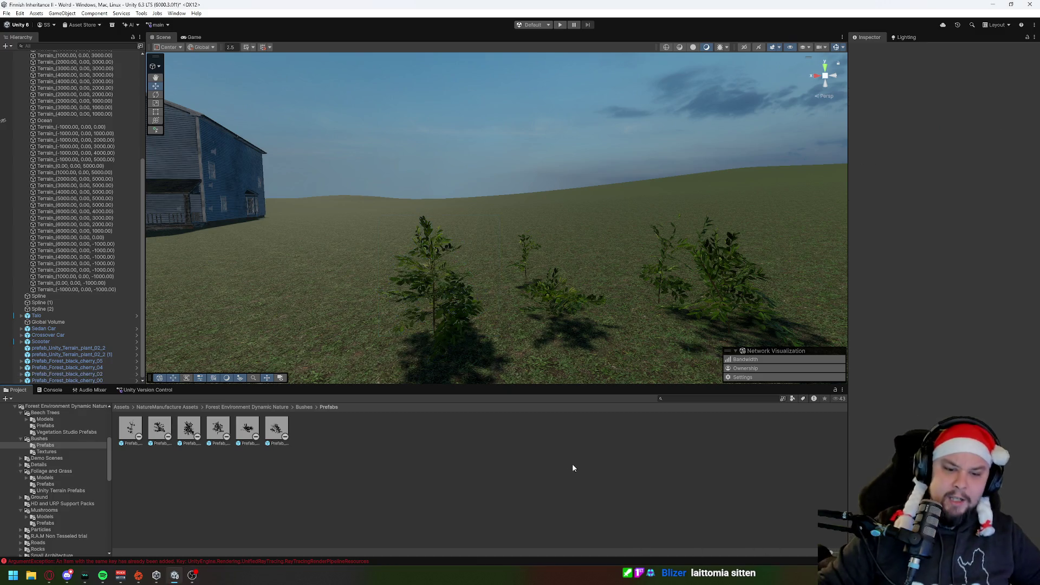
left_click(482, 241)
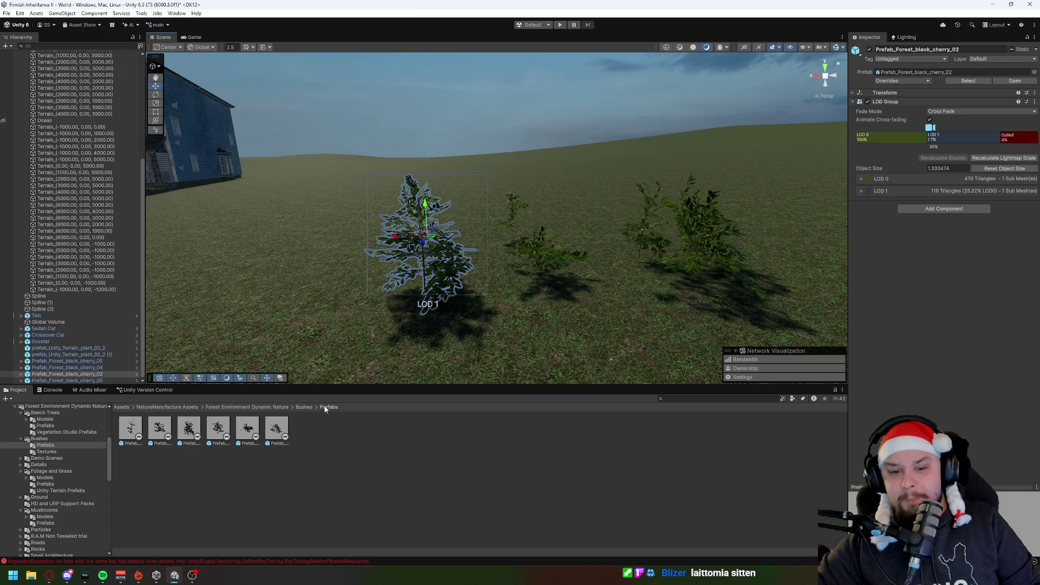
key("ctrl+z")
key("ctrl+z")
key("ctrl+z")
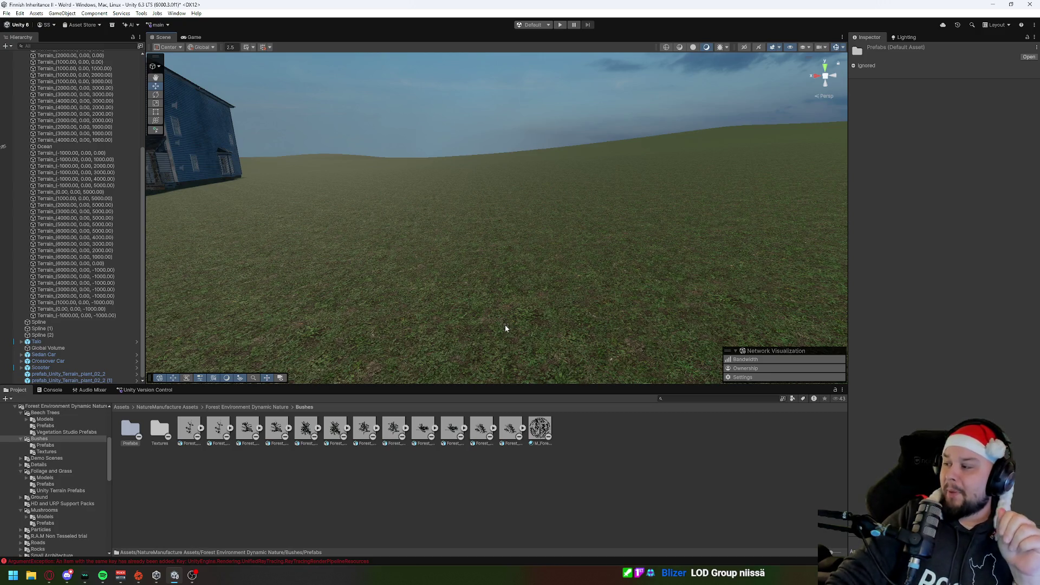
Inspect a bush model asset, then browse the HD and URP Support Packs folder and return to Forest Environment Dynamic Nature.
left_click(451, 429)
left_click(439, 456)
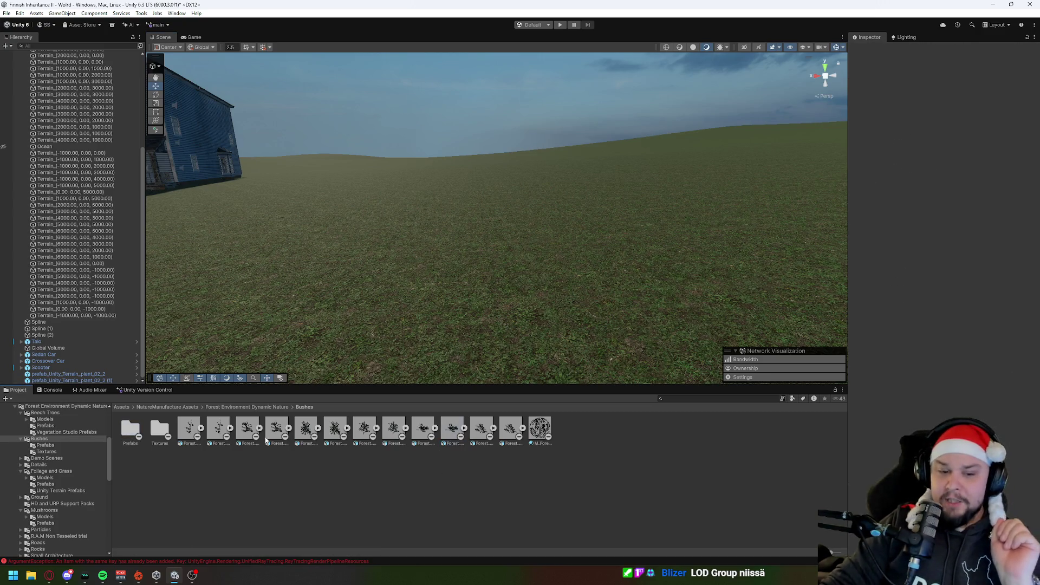
left_click(249, 408)
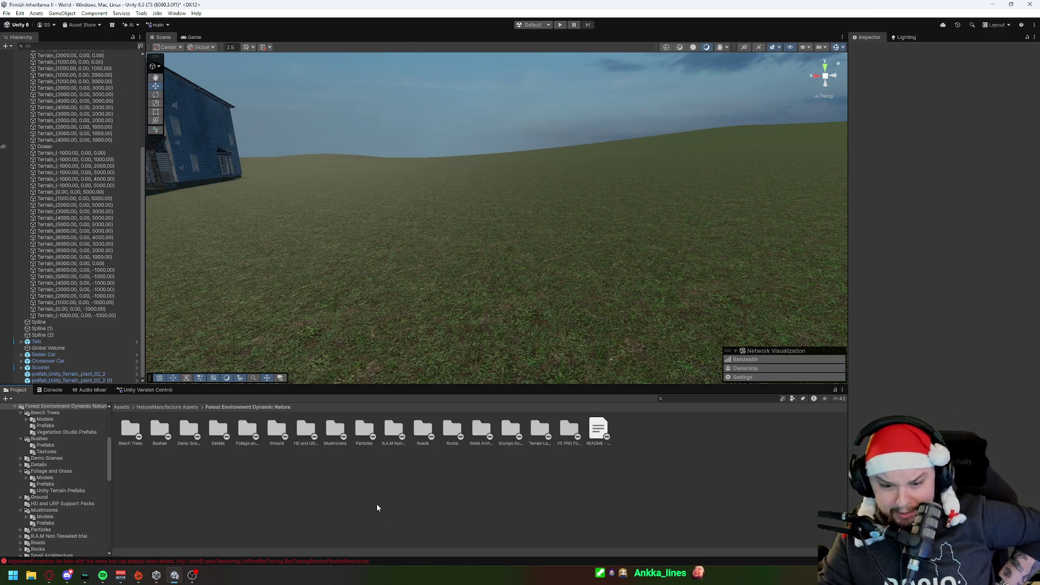
double_click(307, 432)
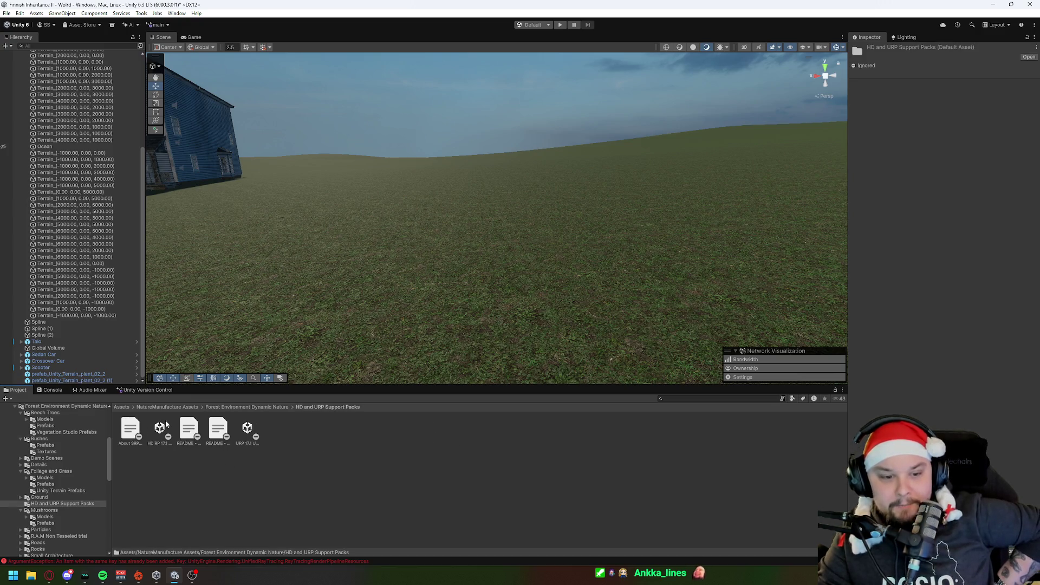
left_click(236, 408)
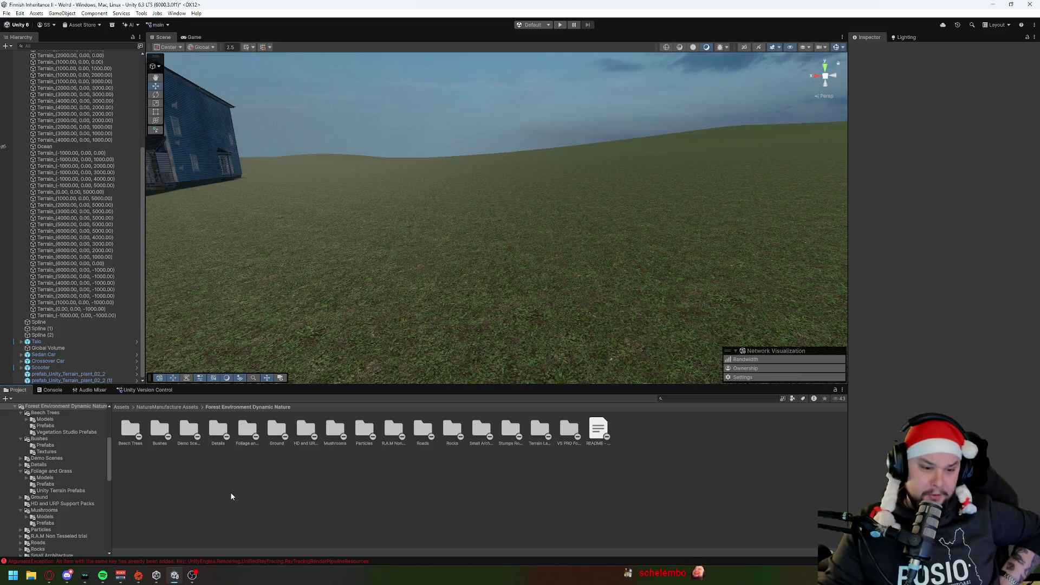
Open Bushes > Prefabs and place Prefab_Forest_black_cherry_00 on the terrain in front of the house.
left_click(169, 432)
double_click(169, 432)
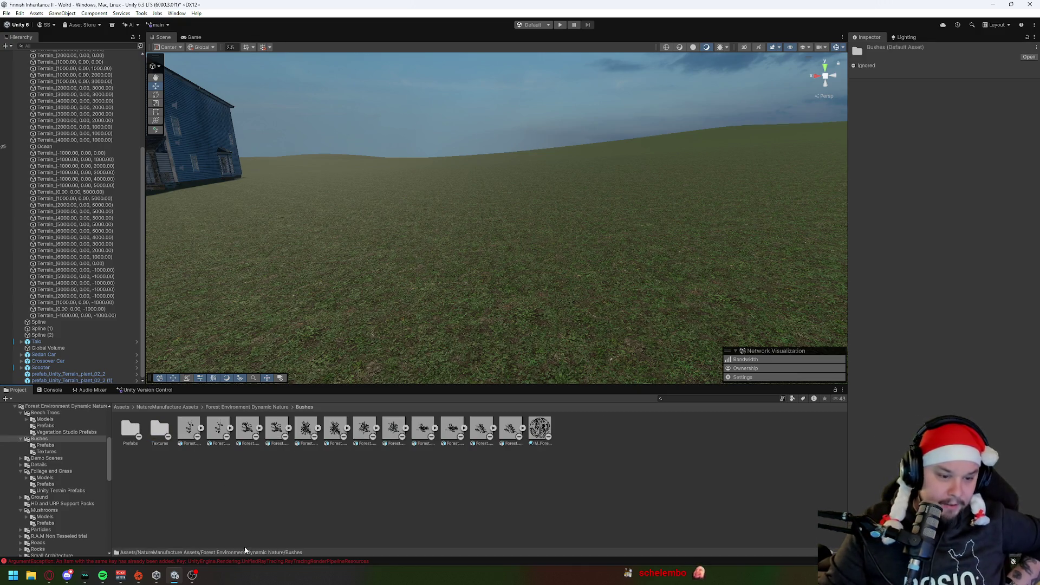
double_click(129, 434)
mouse_move(131, 428)
left_mouse_down()
mouse_move(163, 379)
mouse_move(412, 255)
left_mouse_up()
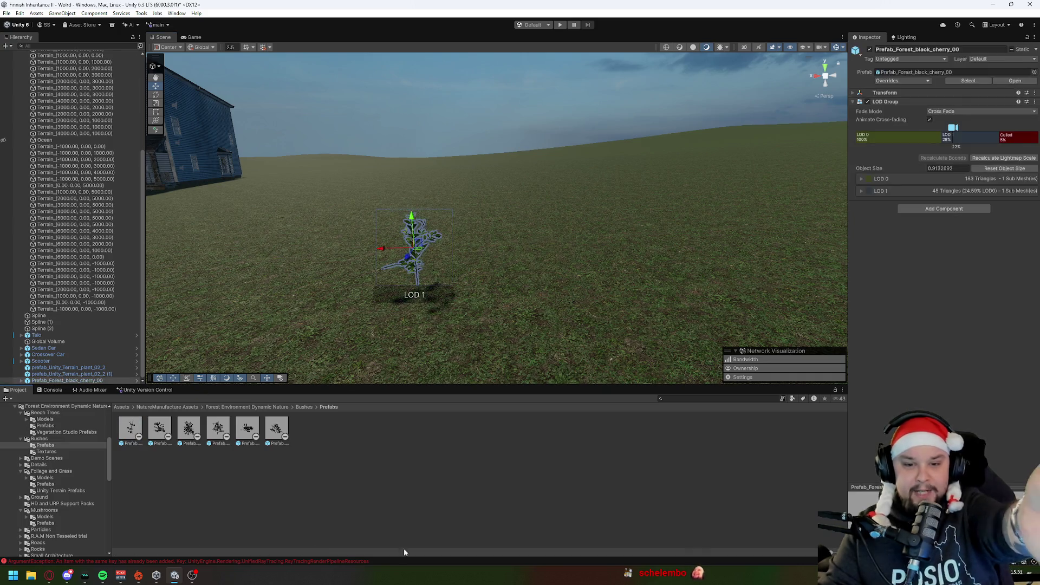